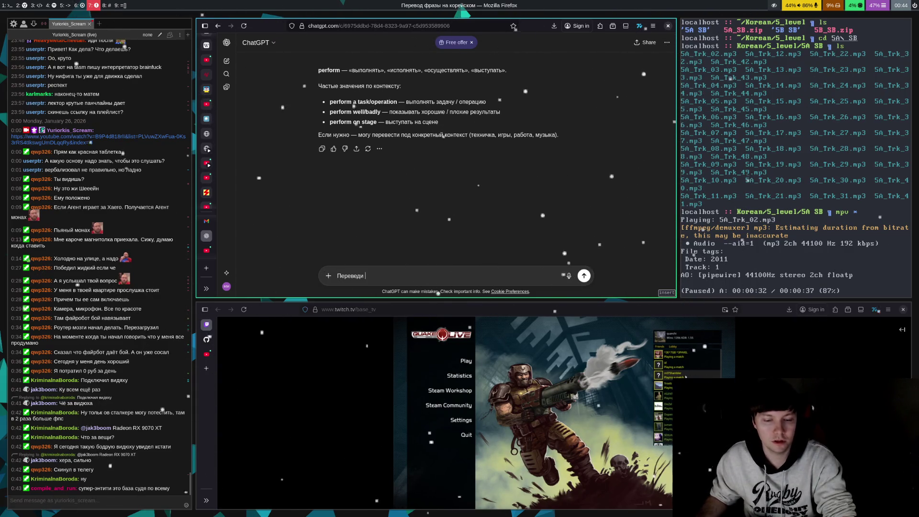
Switch to workspace 5 and open the Telegram chat with the newest message
{"action": "key", "text": "super+5"}
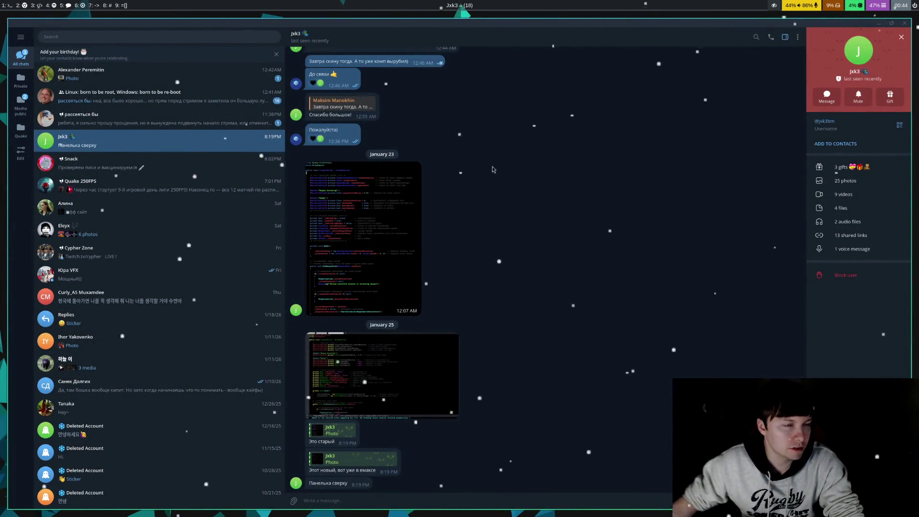
{"action": "key", "text": "alt+Up"}
{"action": "key", "text": "alt+Up"}
{"action": "key", "text": "alt+Up"}
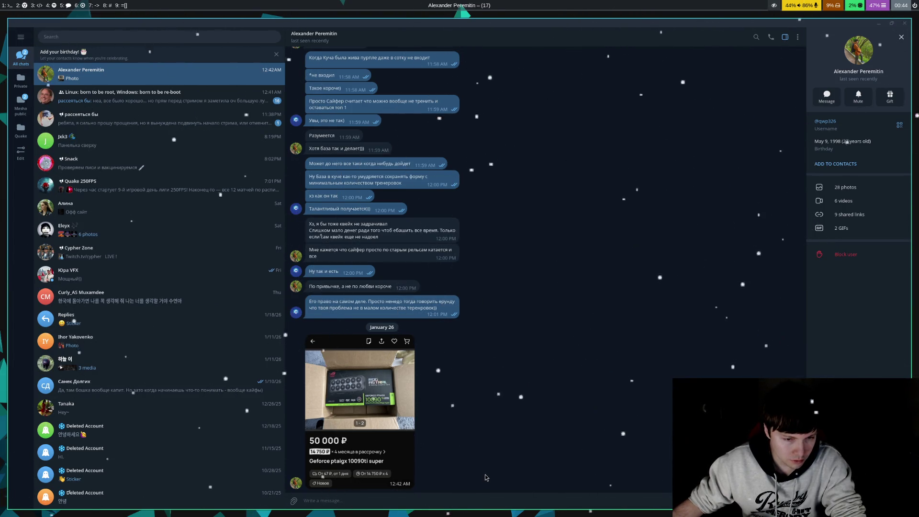
Put a heart reaction on the 50 000 ₽ GeForce card listing photo
{"action": "double_click", "coordinate": [395, 456]}
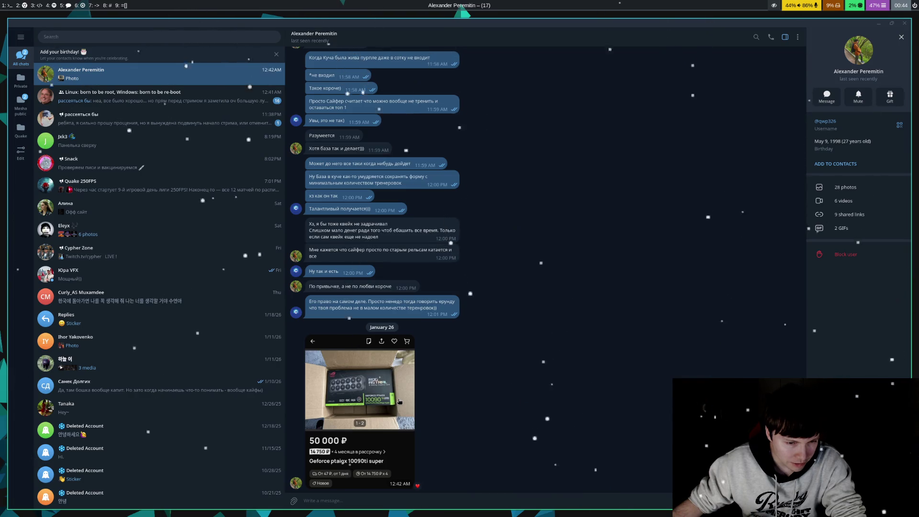
{"action": "left_click", "coordinate": [400, 400]}
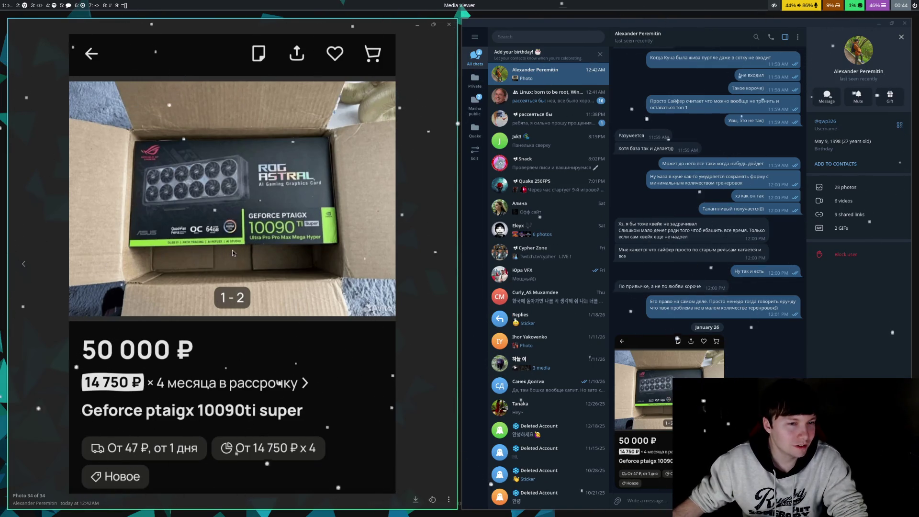
{"action": "key", "text": "Escape"}
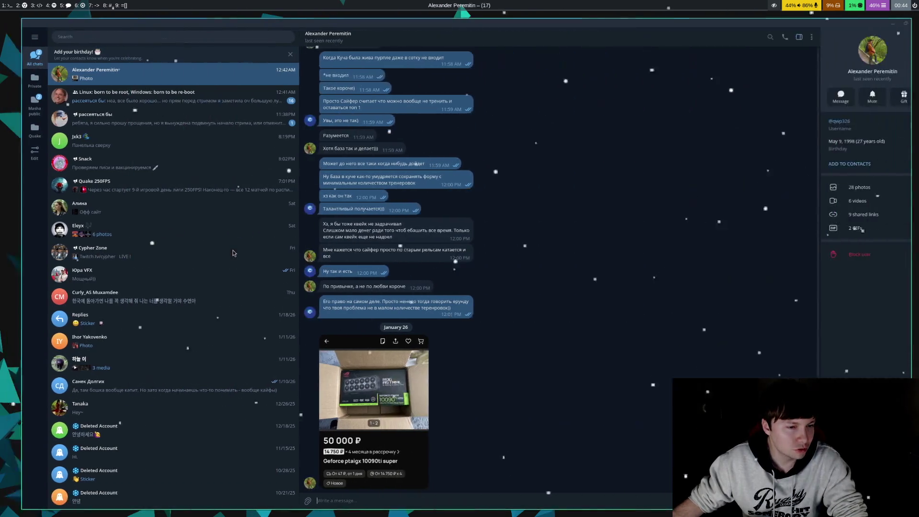
Switch to workspace 7 with ChatGPT, the Twitch stream and the terminal
{"action": "key", "text": "super+7"}
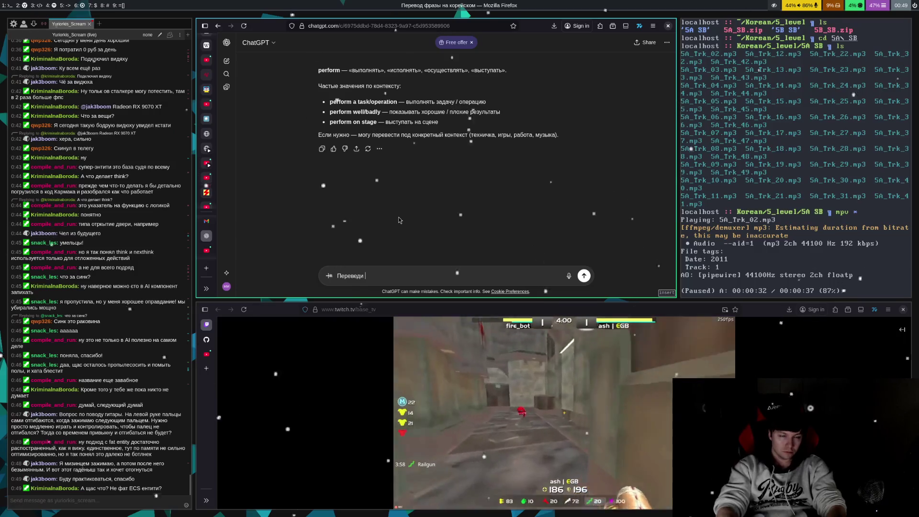
Bring up DOD_ECS_base.hpp in Emacs on workspace 3 and save it with C-x C-s
{"action": "key", "text": "super+3"}
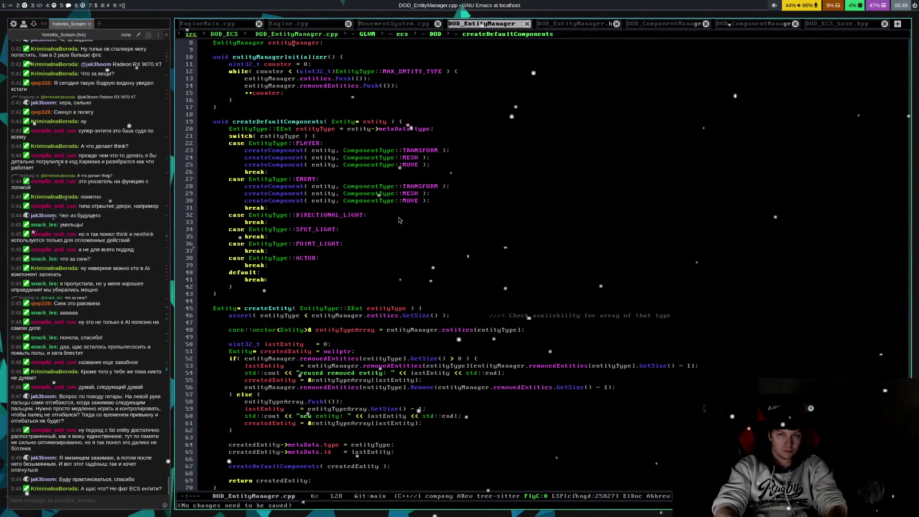
{"action": "key", "text": "ctrl+Tab"}
{"action": "key", "text": "ctrl+Tab"}
{"action": "key", "text": "ctrl+Tab"}
{"action": "key", "text": "Down"}
{"action": "key", "text": "Down"}
{"action": "key", "text": "Down"}
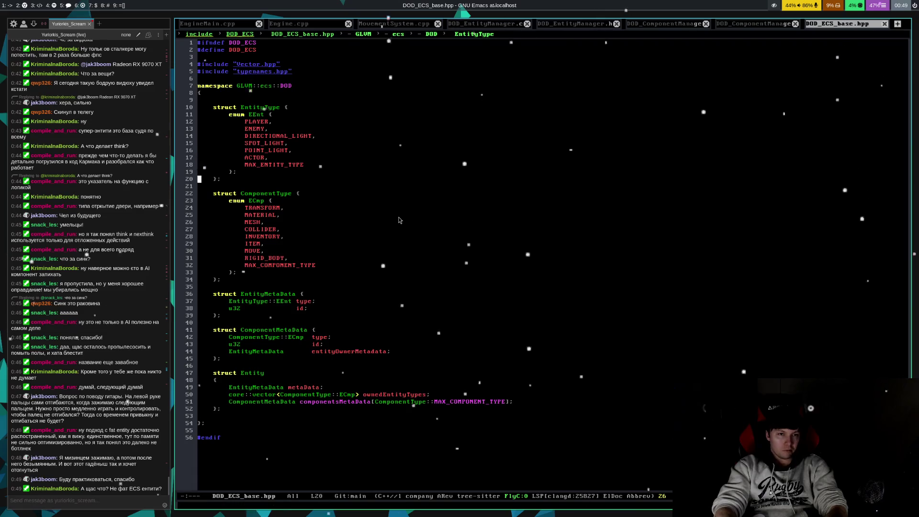
{"action": "key", "text": "ctrl+l"}
{"action": "key", "text": "ctrl+x"}
{"action": "key", "text": "ctrl+s"}
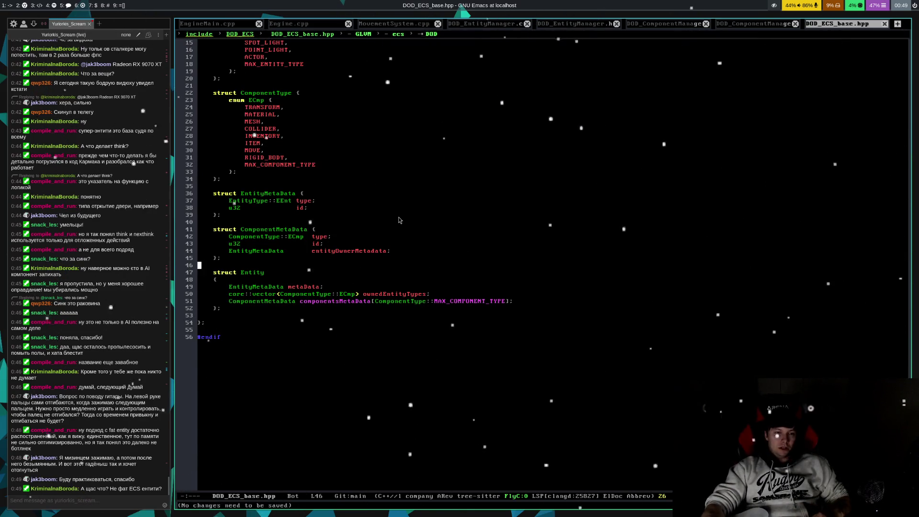
Step through EntityMetaData, ComponentMetaData and componentsMetaData to inspect ownedEntityTypes' type
{"action": "key", "text": "Up"}
{"action": "key", "text": "Up"}
{"action": "key", "text": "Up"}
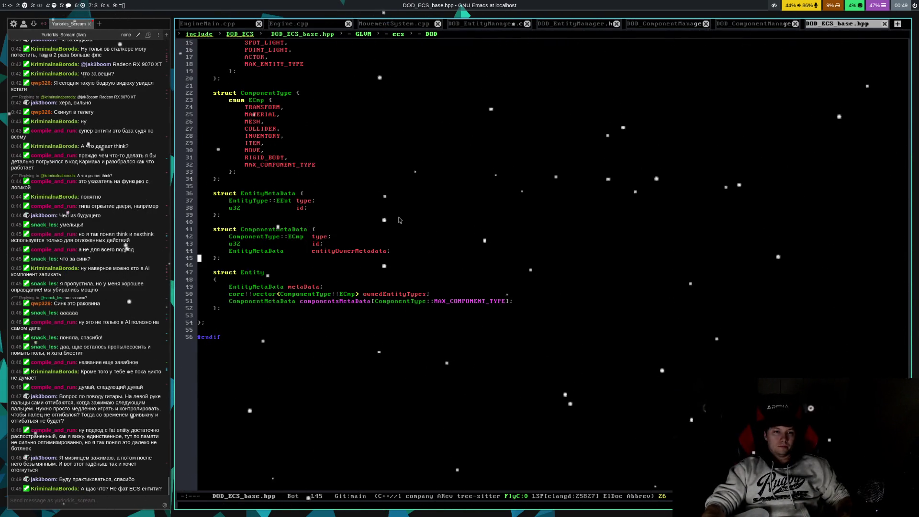
{"action": "key", "text": "Down"}
{"action": "key", "text": "Down"}
{"action": "key", "text": "Down"}
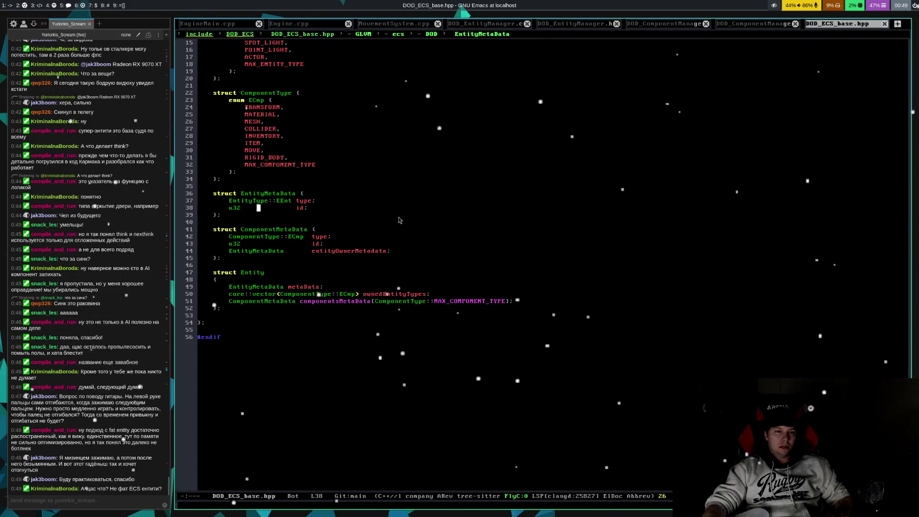
{"action": "key", "text": "Up"}
{"action": "key", "text": "Up"}
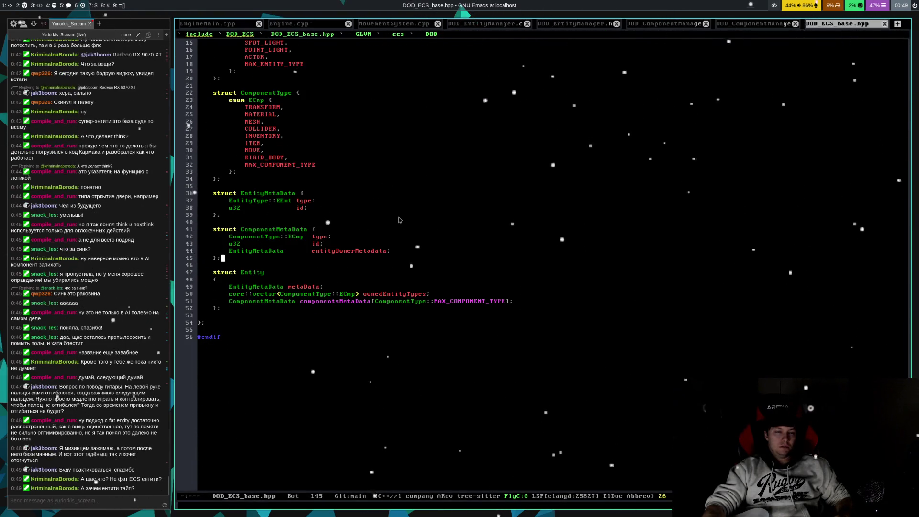
{"action": "key", "text": "Down"}
{"action": "key", "text": "Down"}
{"action": "key", "text": "Down"}
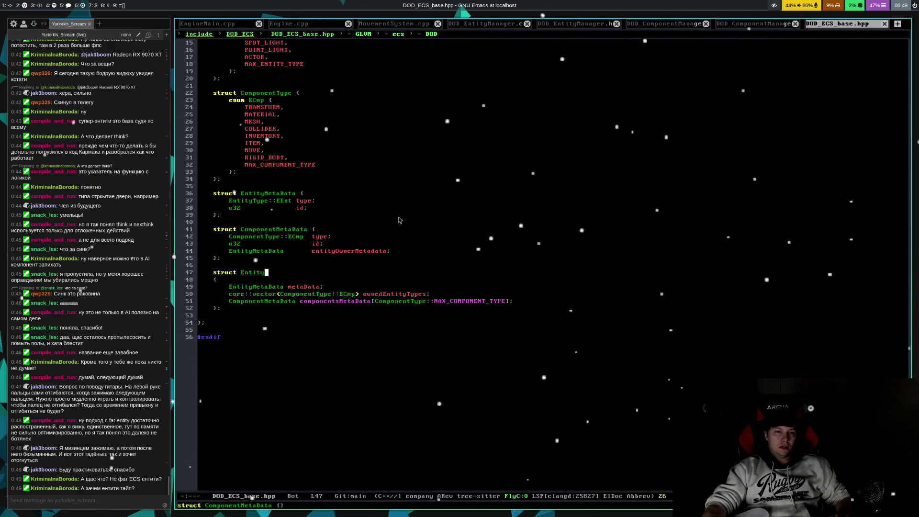
{"action": "key", "text": "alt+f"}
{"action": "key", "text": "Right"}
{"action": "key", "text": "Right"}
{"action": "key", "text": "Right"}
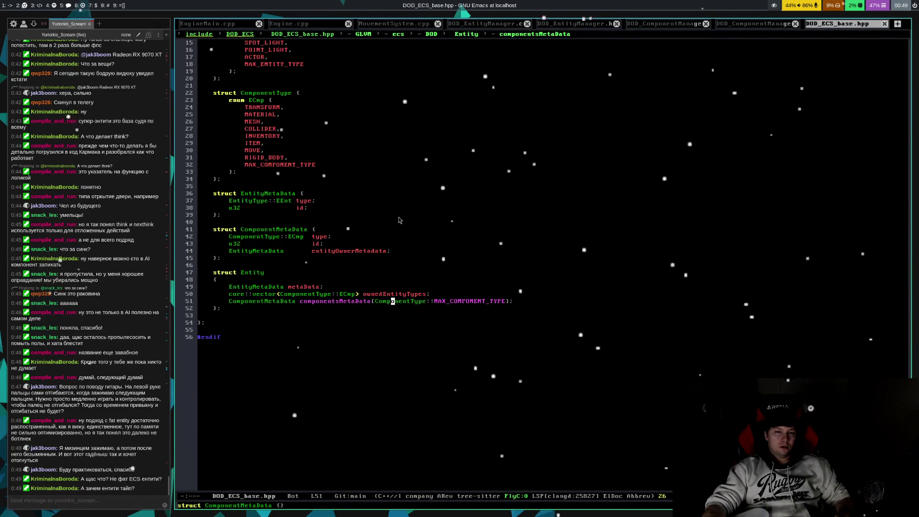
{"action": "key", "text": "Left"}
{"action": "key", "text": "Left"}
{"action": "key", "text": "Left"}
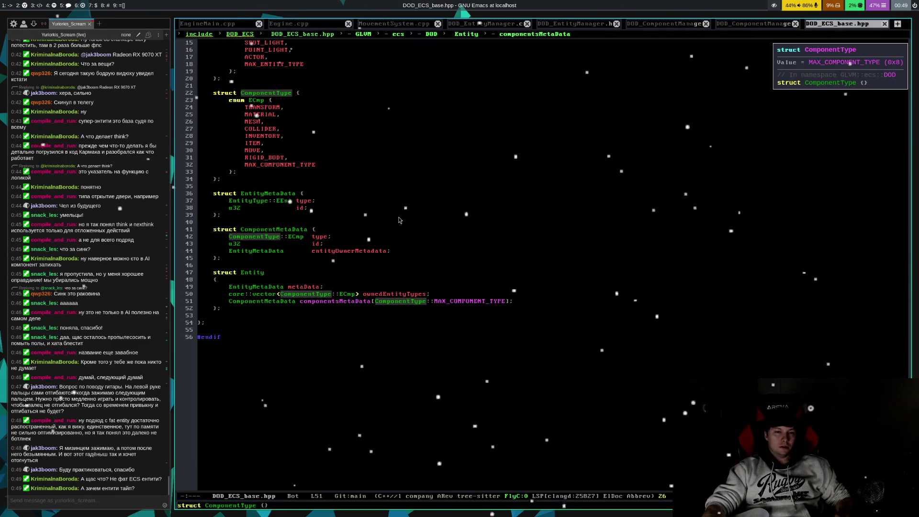
{"action": "key", "text": "Right"}
{"action": "key", "text": "Right"}
{"action": "key", "text": "Right"}
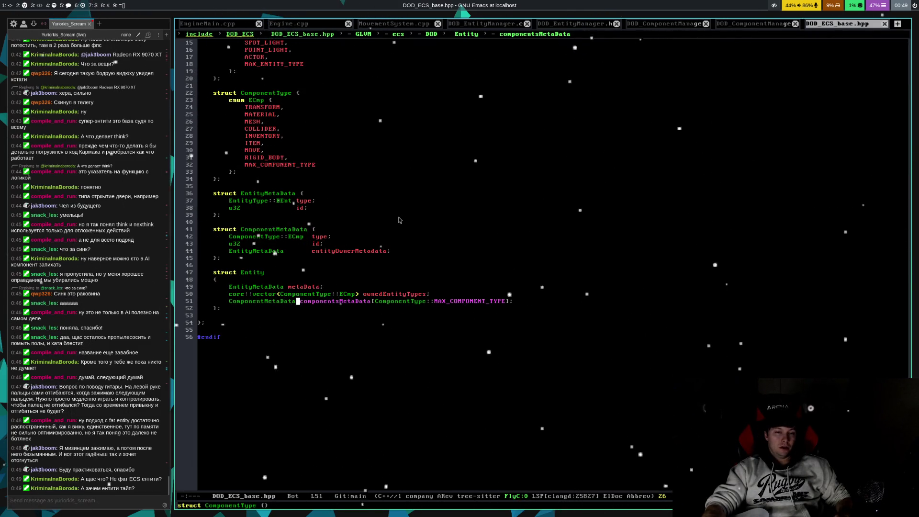
{"action": "key", "text": "Up"}
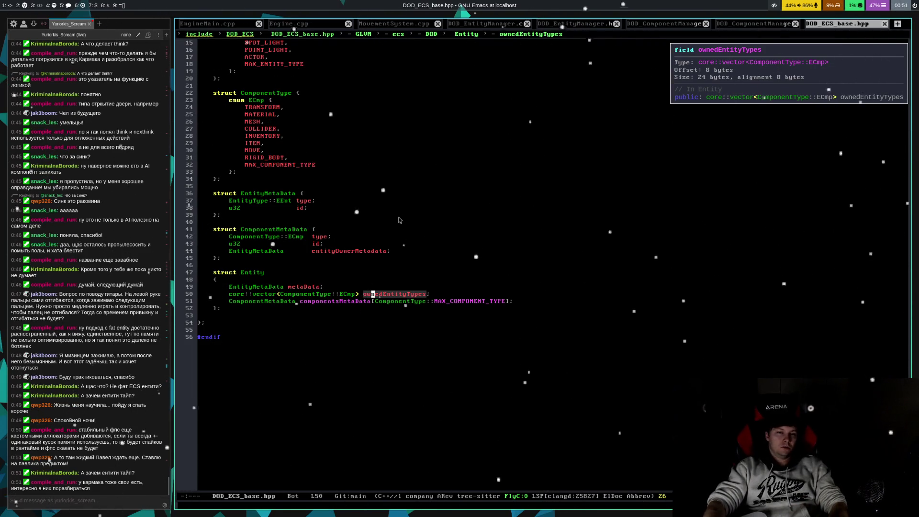
{"action": "key", "text": "Down"}
{"action": "key", "text": "Up"}
{"action": "key", "text": "Up"}
{"action": "key", "text": "Up"}
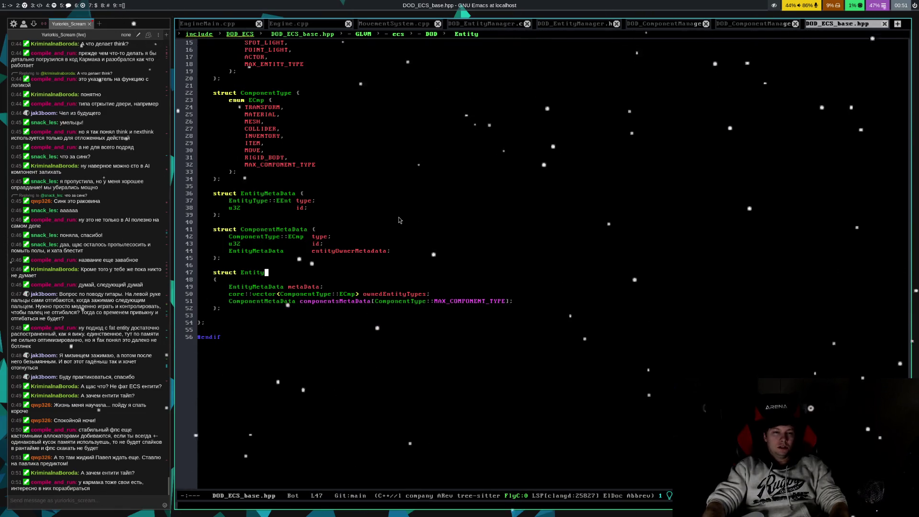
{"action": "key", "text": "Up"}
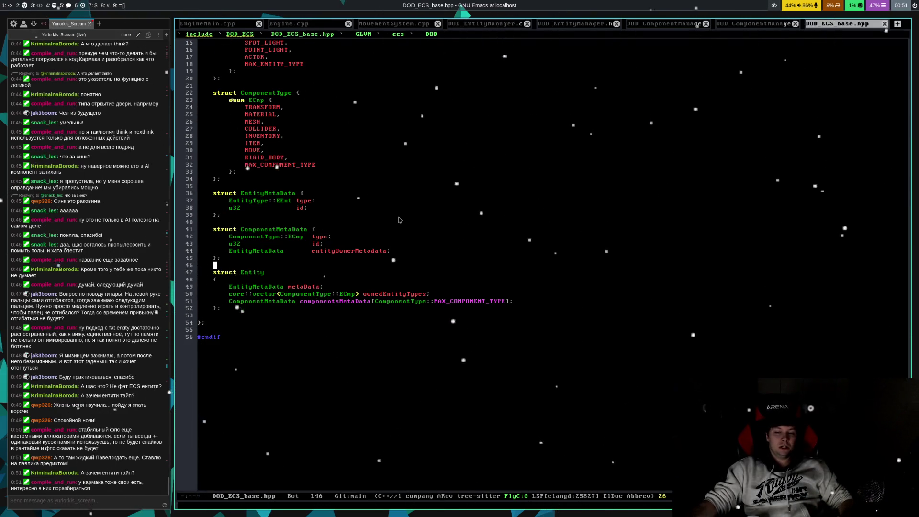
{"action": "key", "text": "Down"}
{"action": "key", "text": "Down"}
{"action": "key", "text": "Down"}
{"action": "key", "text": "End"}
{"action": "key", "text": "Up"}
{"action": "key", "text": "Up"}
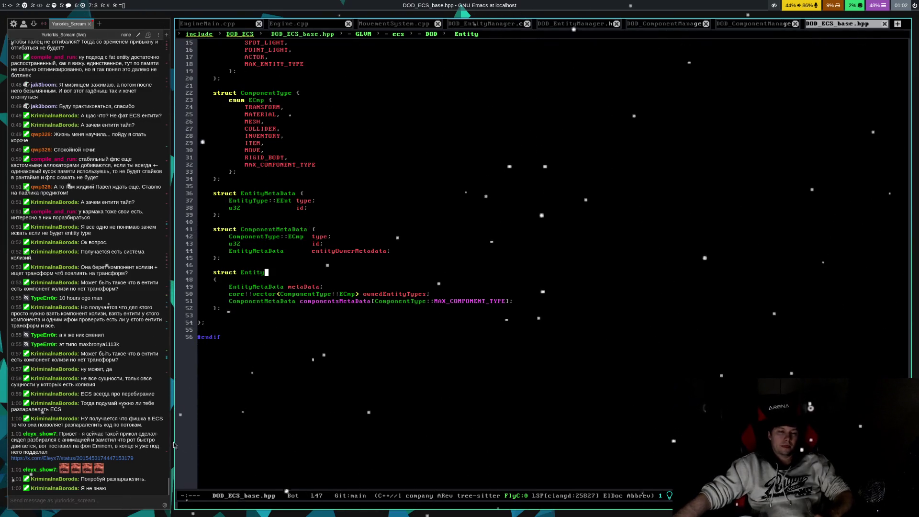
Open the X post link a viewer shared in the stream chat
{"action": "left_click", "coordinate": [128, 460]}
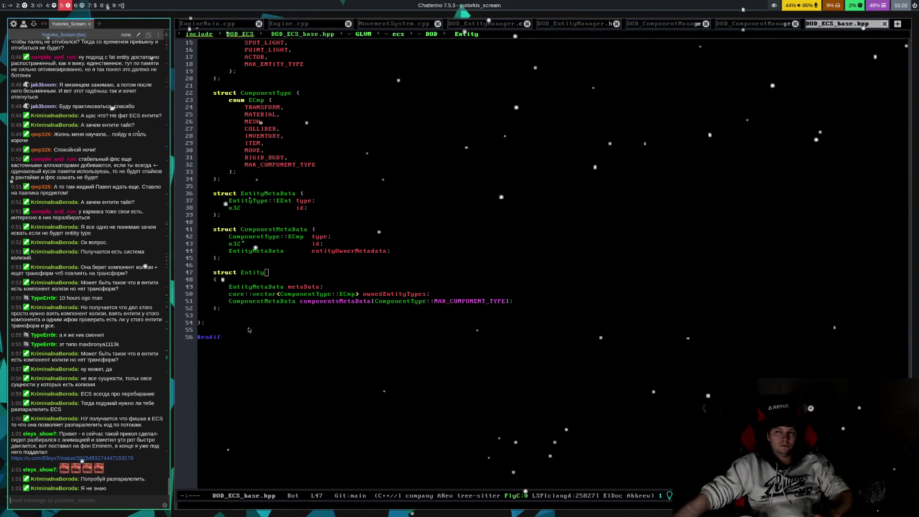
Switch to workspace 5 where Firefox shows the opened X post
{"action": "left_click", "coordinate": [66, 6]}
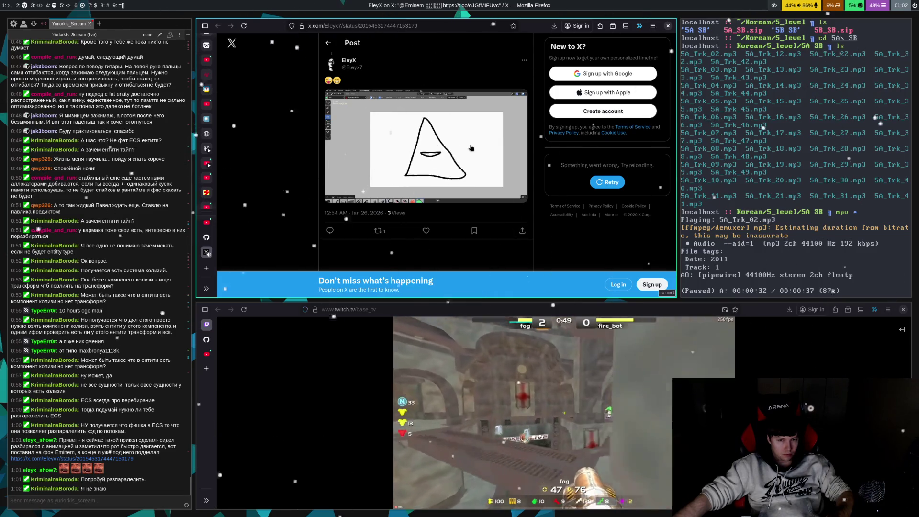
Close the X post tab from Firefox's vertical tab sidebar, revealing the ChatGPT conversation
{"action": "mouse_move", "coordinate": [473, 147]}
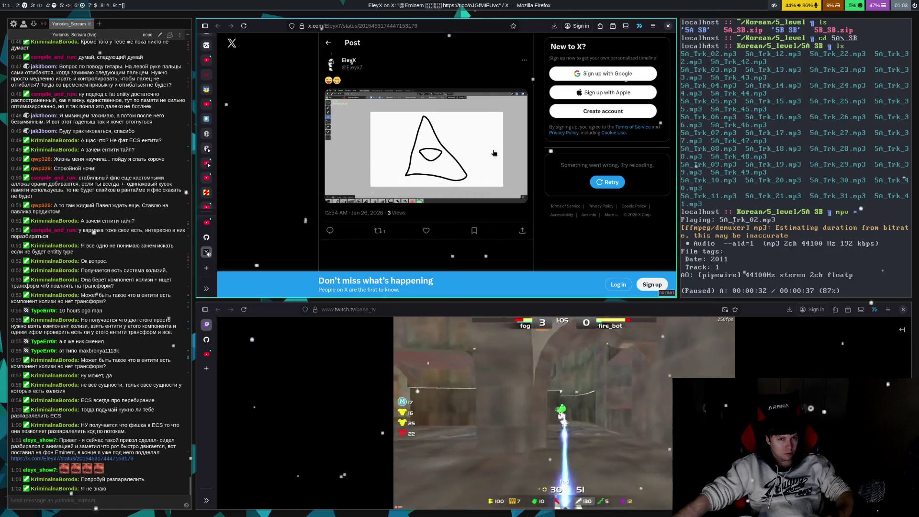
{"action": "middle_click", "coordinate": [209, 255]}
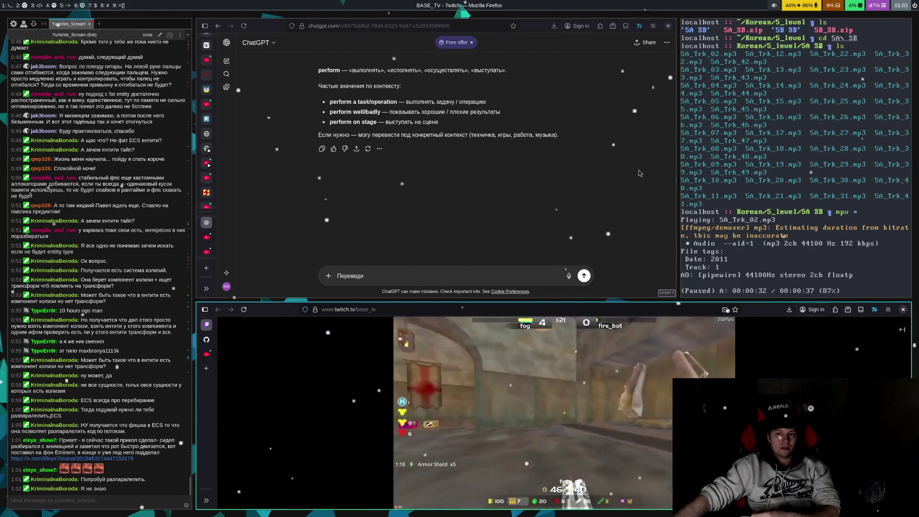
Unpause the mpv music in the terminal so 5A_Trk_03.mp3 plays
{"action": "key", "text": "space"}
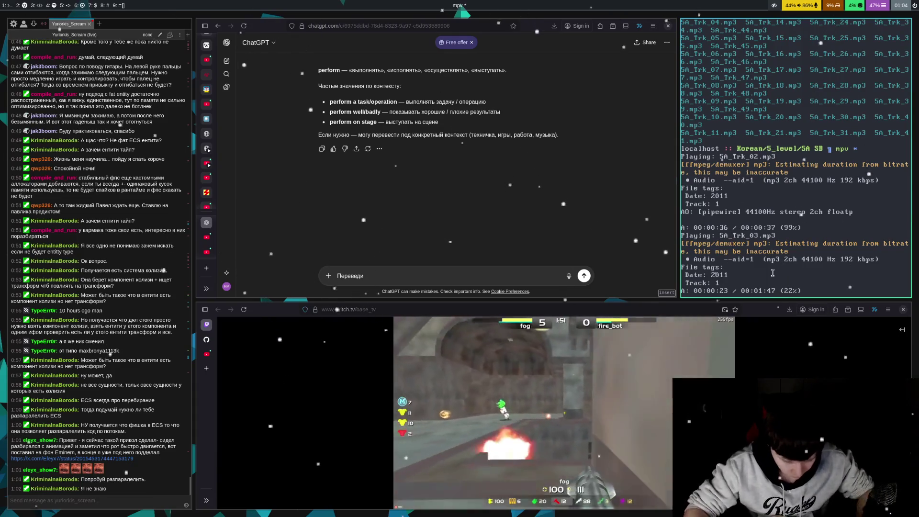
Rewind 5A_Trk_03.mp3 and toggle playback repeatedly, leaving it paused at 00:00:22
{"action": "key", "text": "Left"}
{"action": "key", "text": "Left"}
{"action": "key", "text": "Left"}
{"action": "key", "text": "Left"}
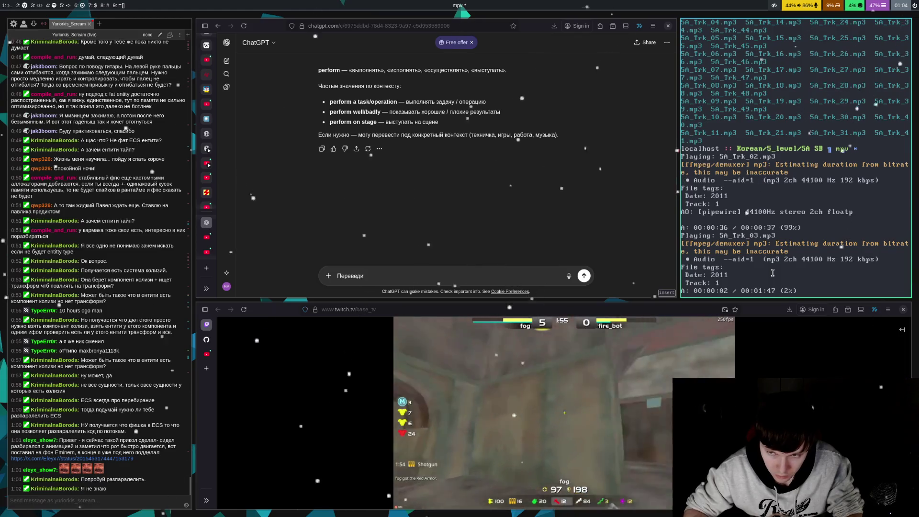
{"action": "key", "text": "Left"}
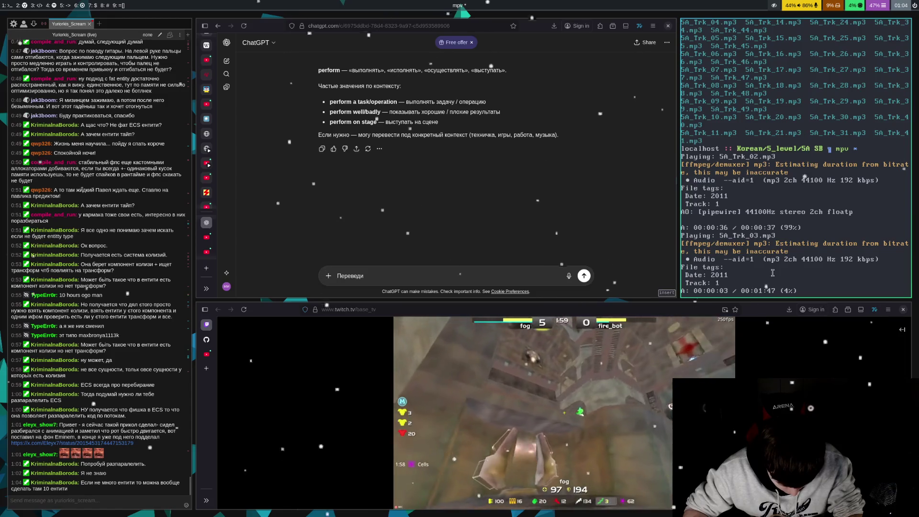
{"action": "key", "text": "space"}
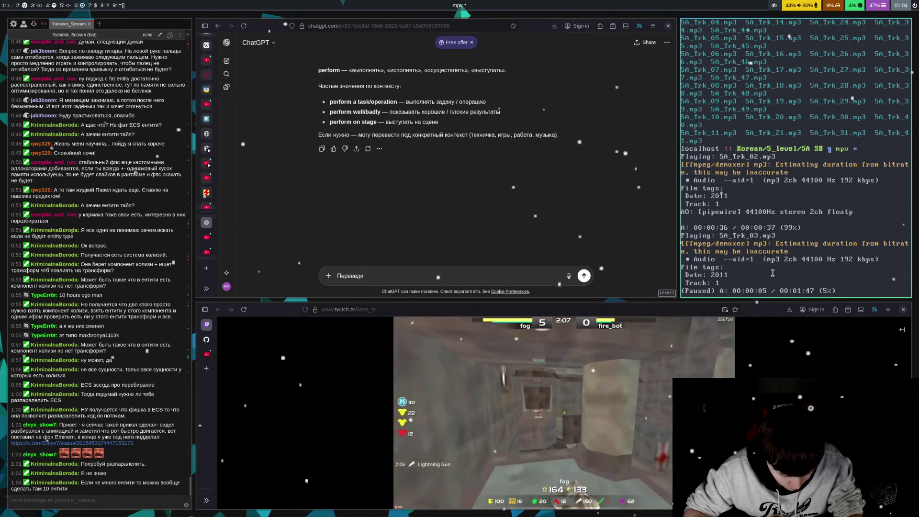
{"action": "key", "text": "space"}
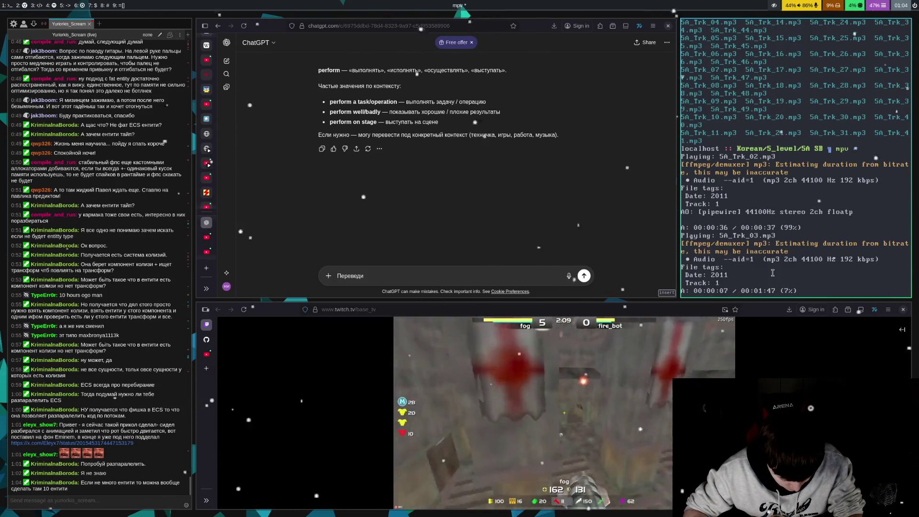
{"action": "key", "text": "space"}
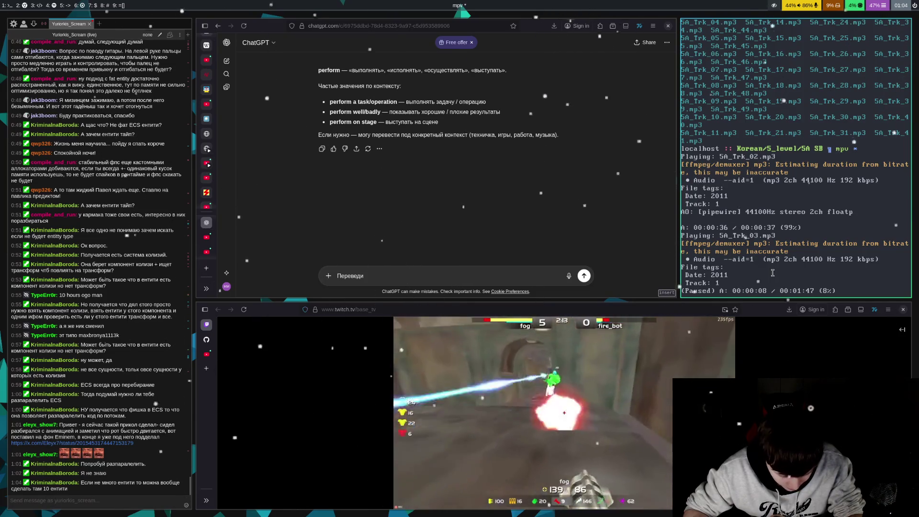
{"action": "key", "text": "space"}
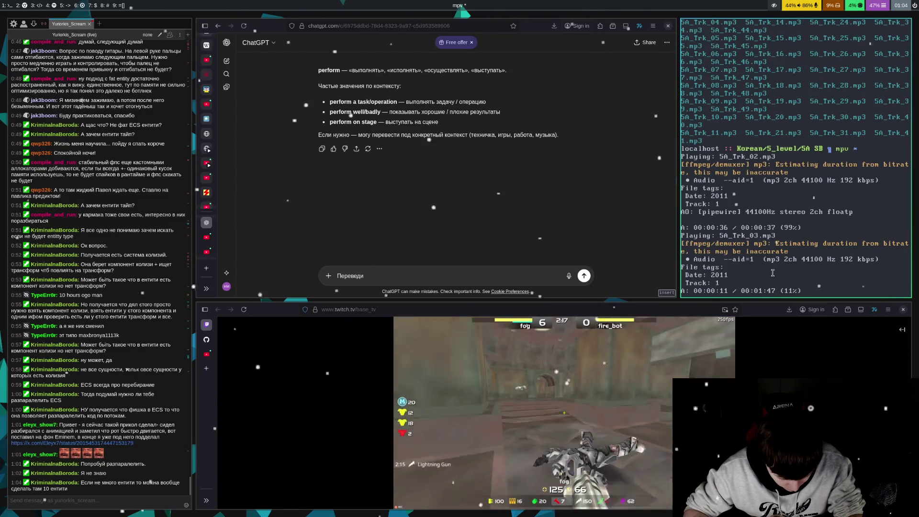
{"action": "key", "text": "space"}
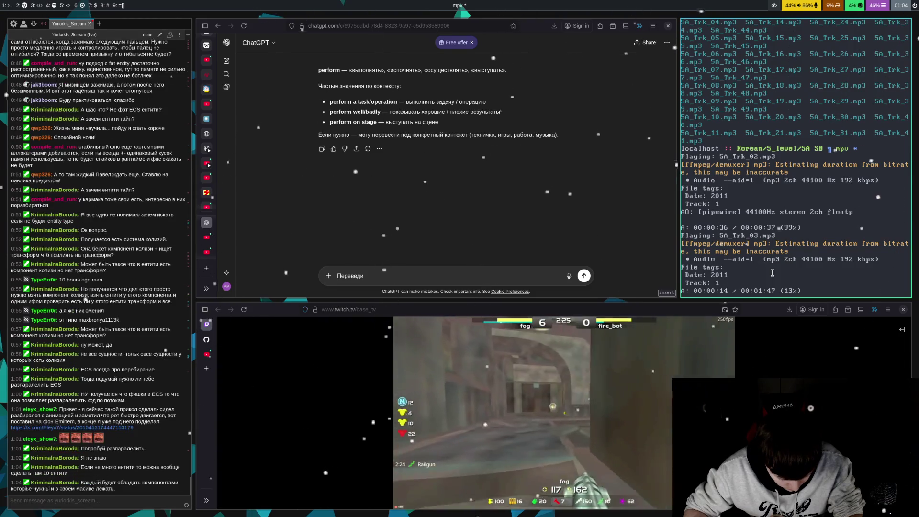
{"action": "key", "text": "space"}
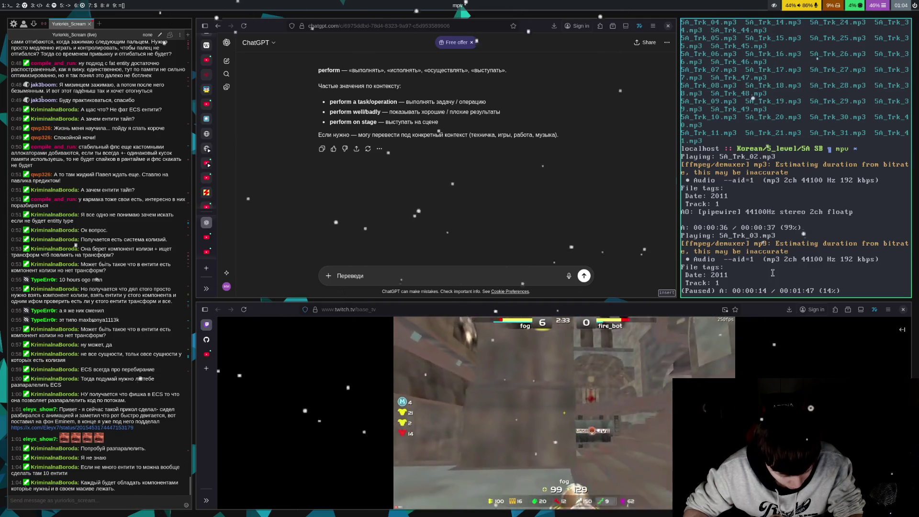
{"action": "key", "text": "space"}
{"action": "key", "text": "Left"}
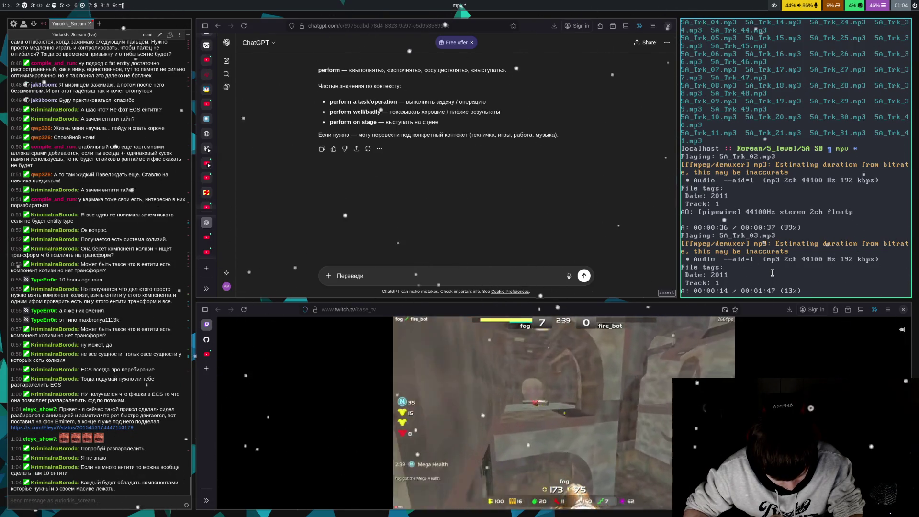
{"action": "key", "text": "space"}
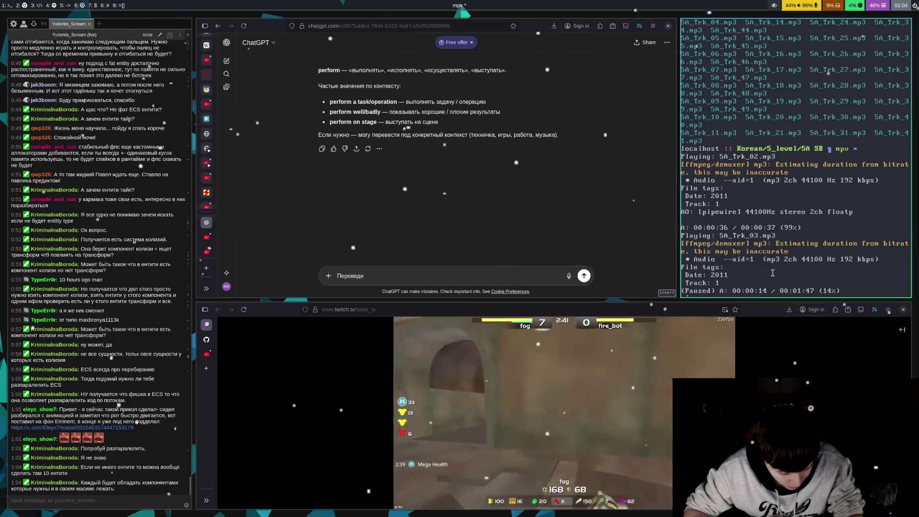
{"action": "key", "text": "space"}
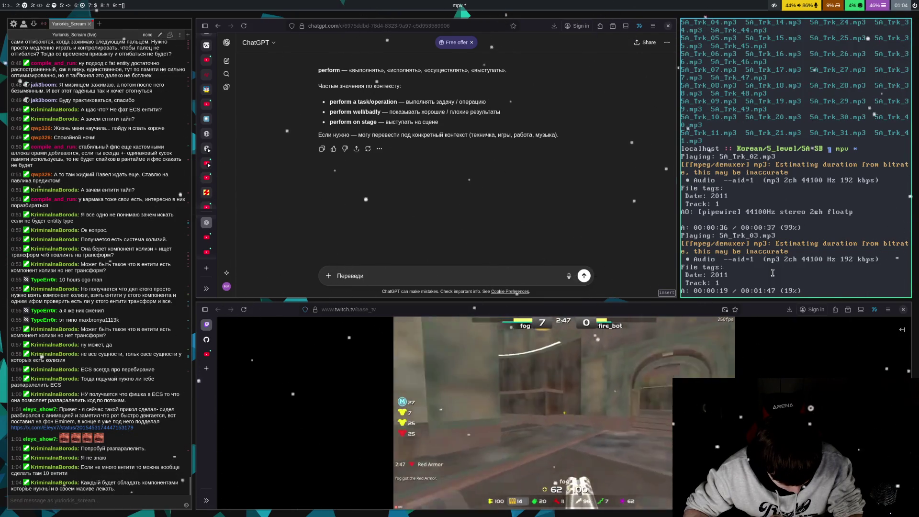
{"action": "key", "text": "space"}
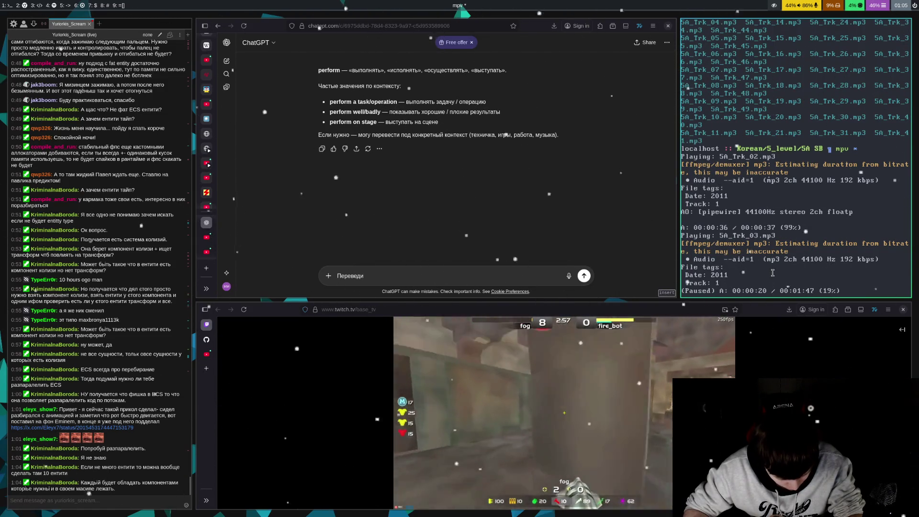
{"action": "key", "text": "space"}
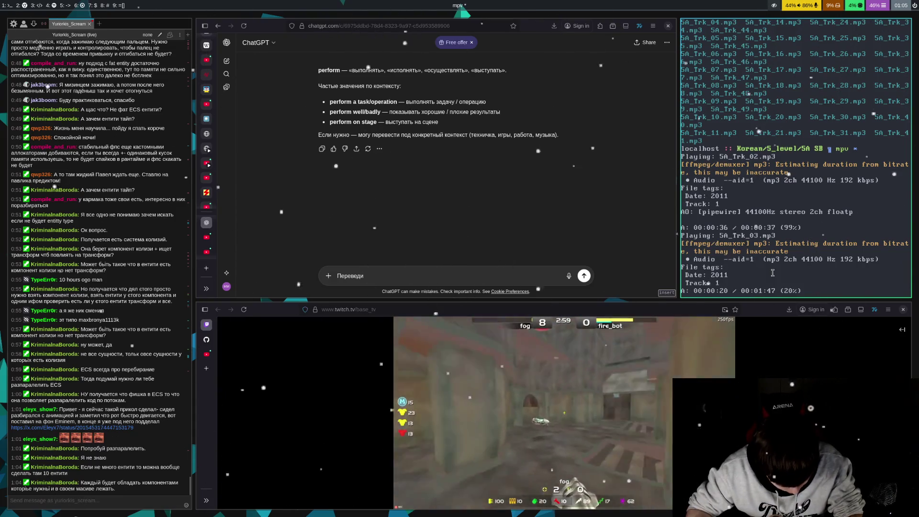
{"action": "key", "text": "space"}
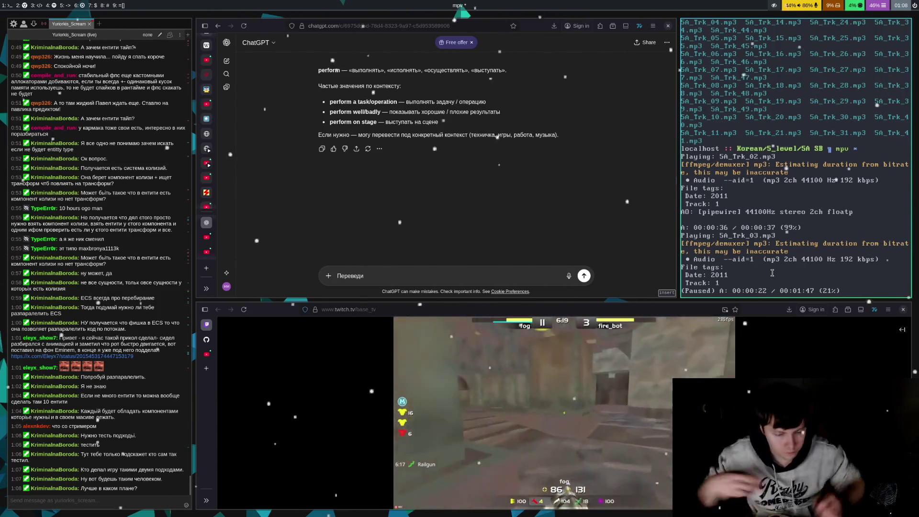
Toggle 5A_Trk_03.mp3 play/pause repeatedly, finally pausing at 00:01:00 of 00:01:47
{"action": "key", "text": "space"}
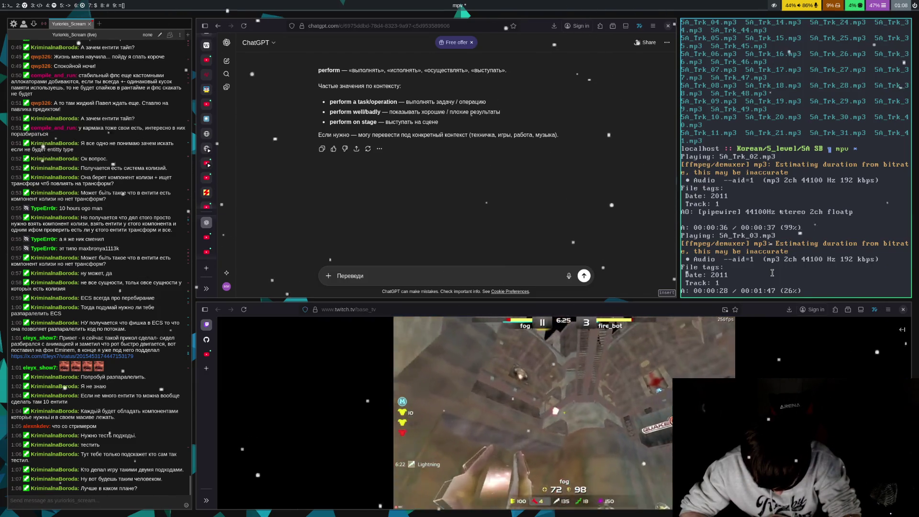
{"action": "key", "text": "space"}
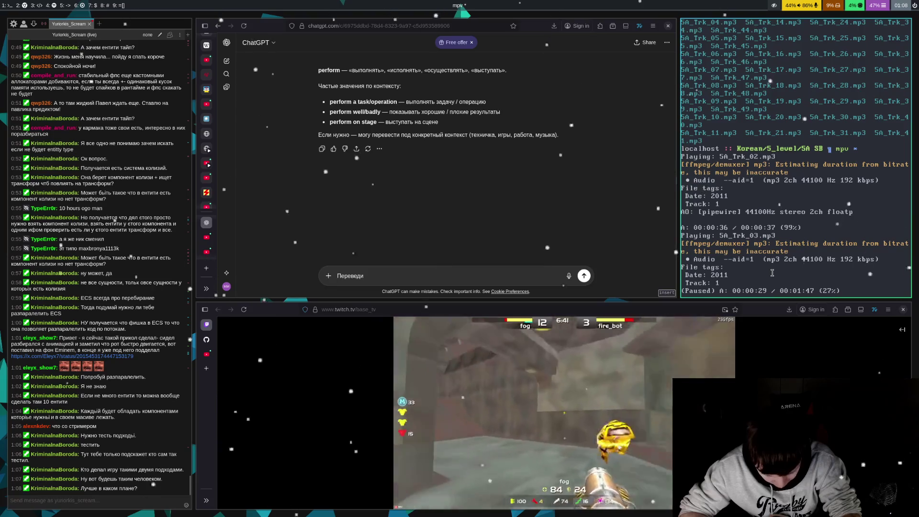
{"action": "key", "text": "space"}
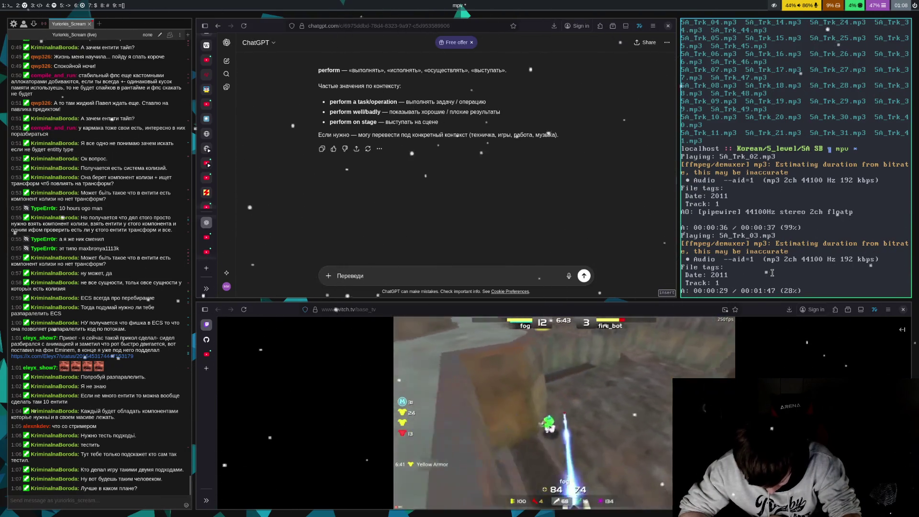
{"action": "key", "text": "space"}
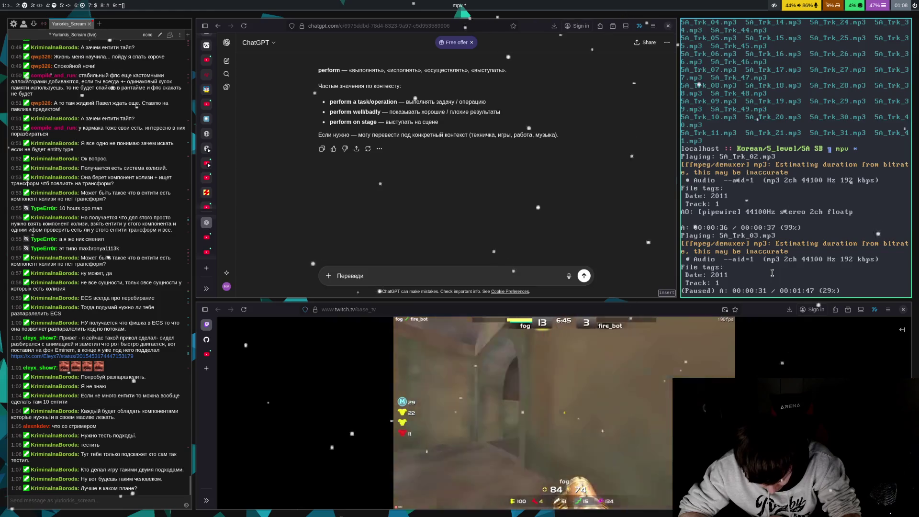
{"action": "key", "text": "space"}
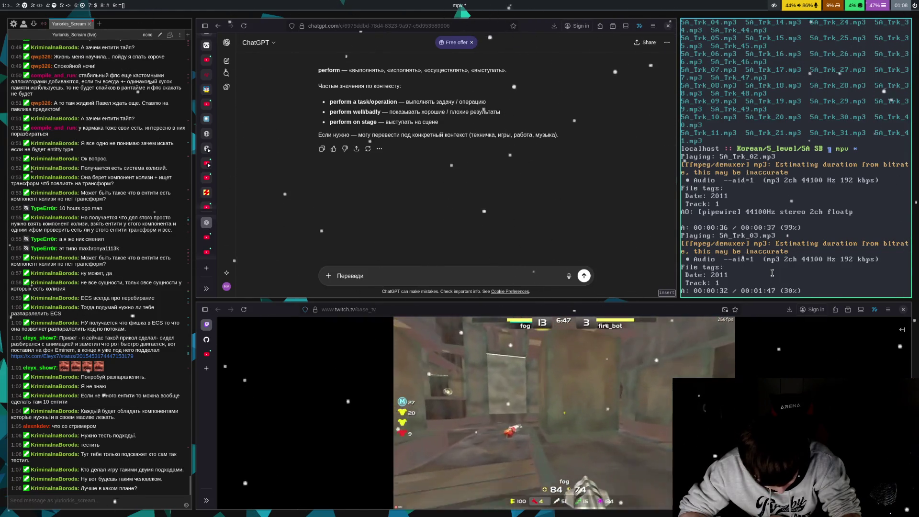
{"action": "key", "text": "space"}
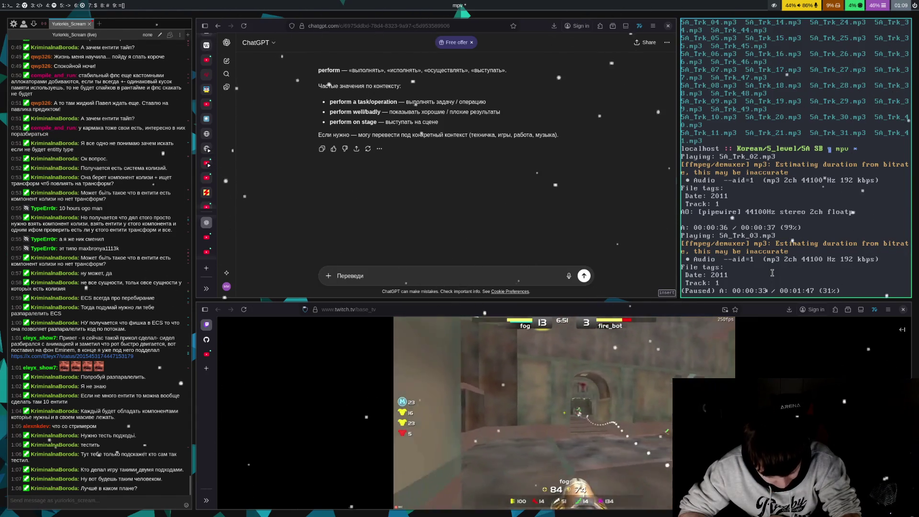
{"action": "key", "text": "space"}
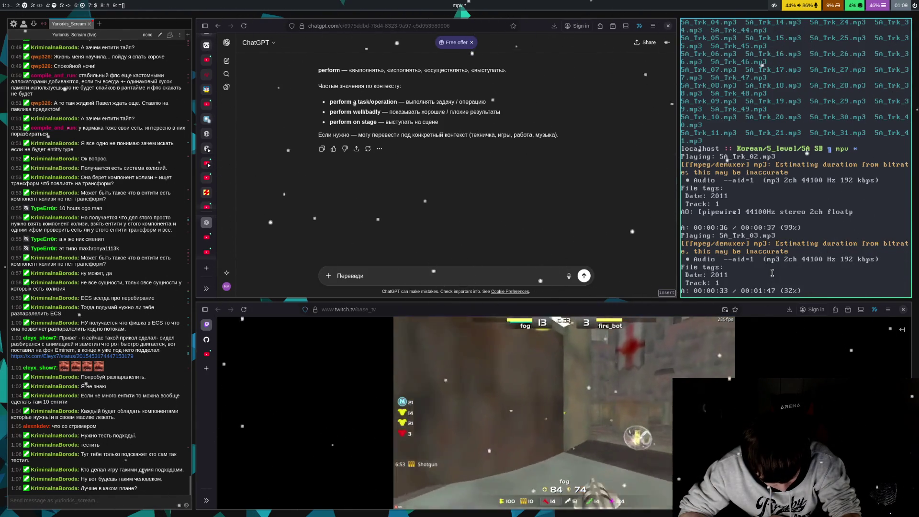
{"action": "key", "text": "space"}
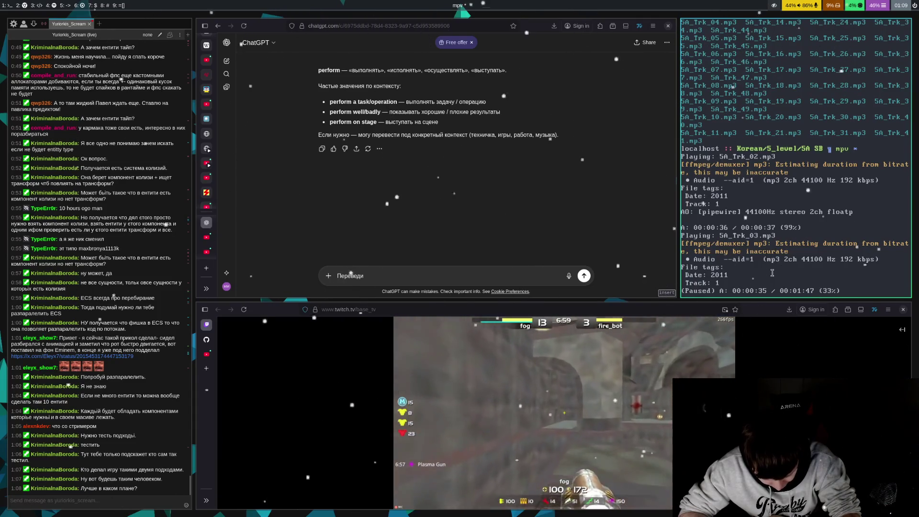
{"action": "key", "text": "space"}
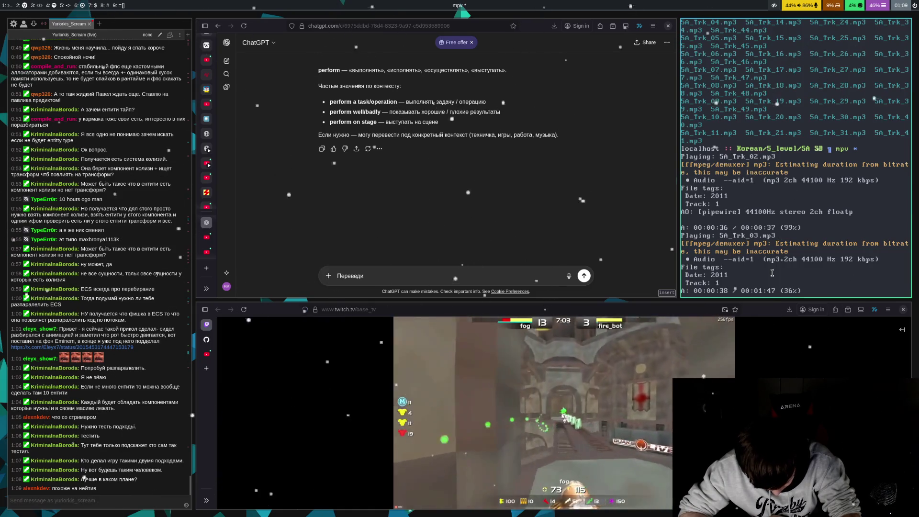
{"action": "key", "text": "space"}
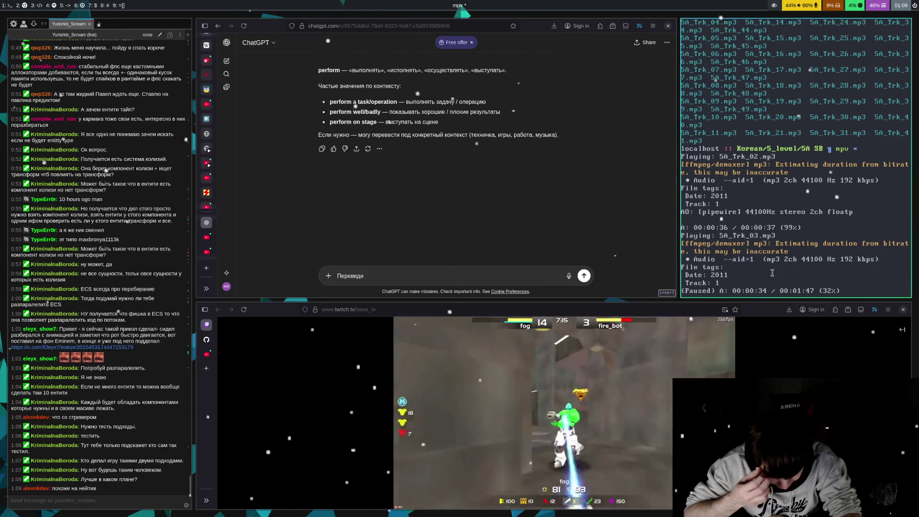
{"action": "key", "text": "space"}
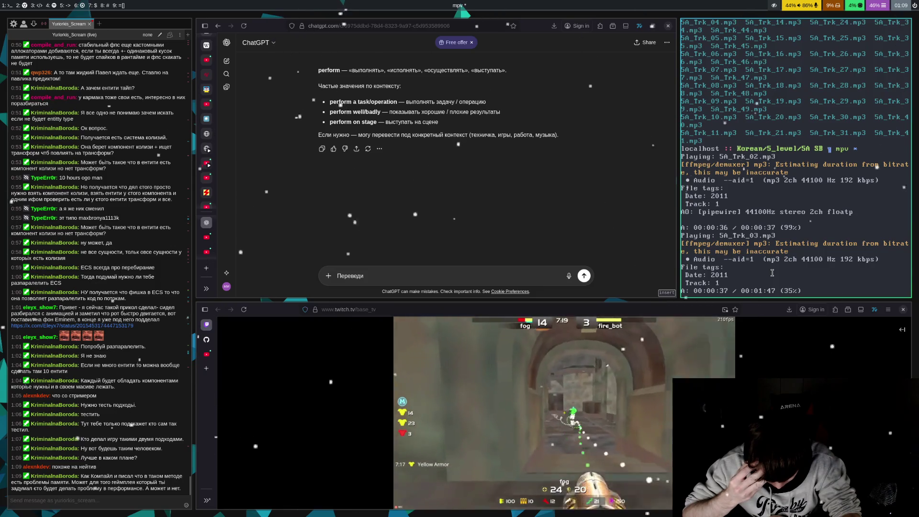
{"action": "key", "text": "space"}
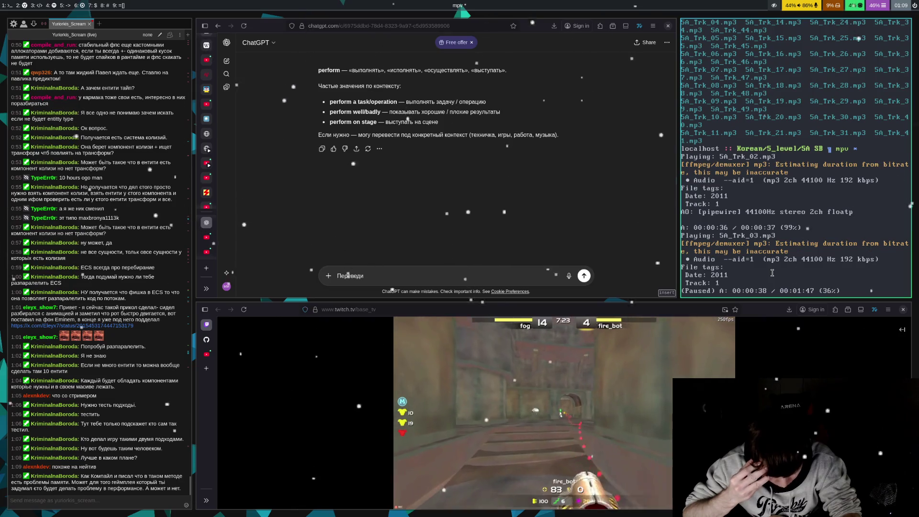
{"action": "key", "text": "space"}
{"action": "key", "text": "space"}
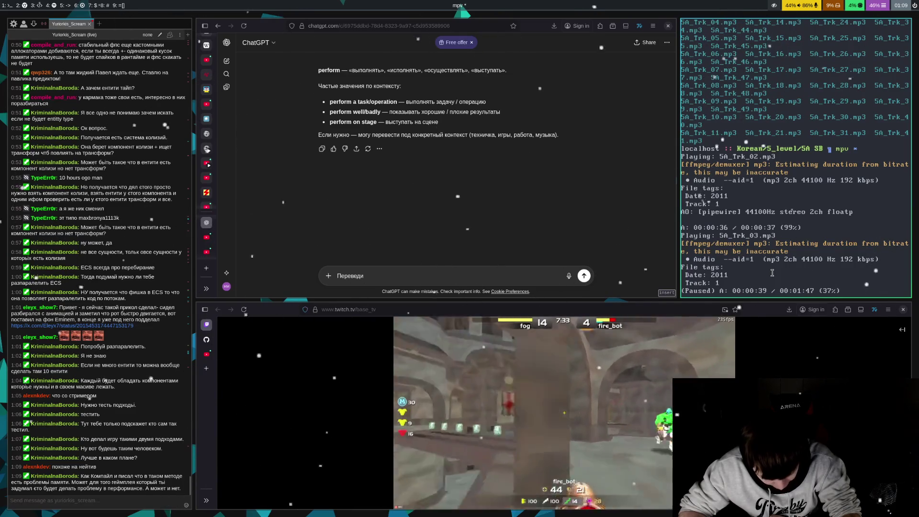
{"action": "key", "text": "space"}
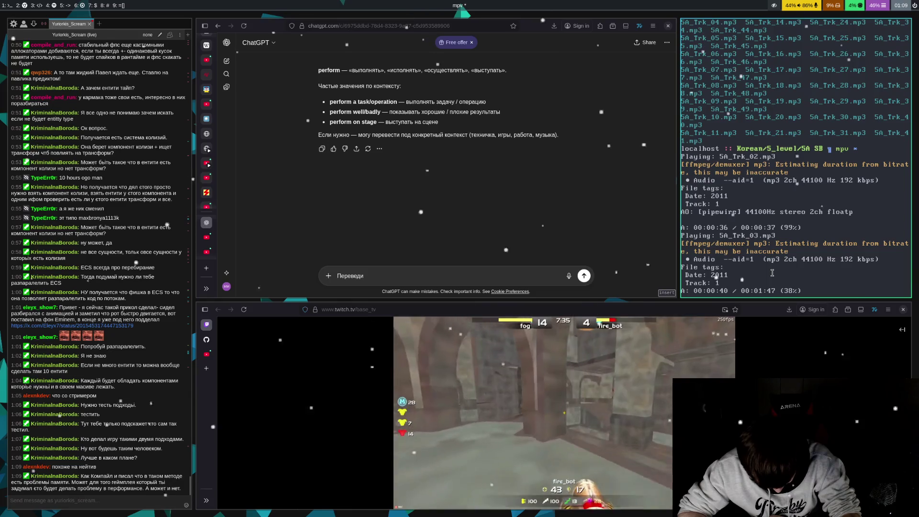
{"action": "key", "text": "space"}
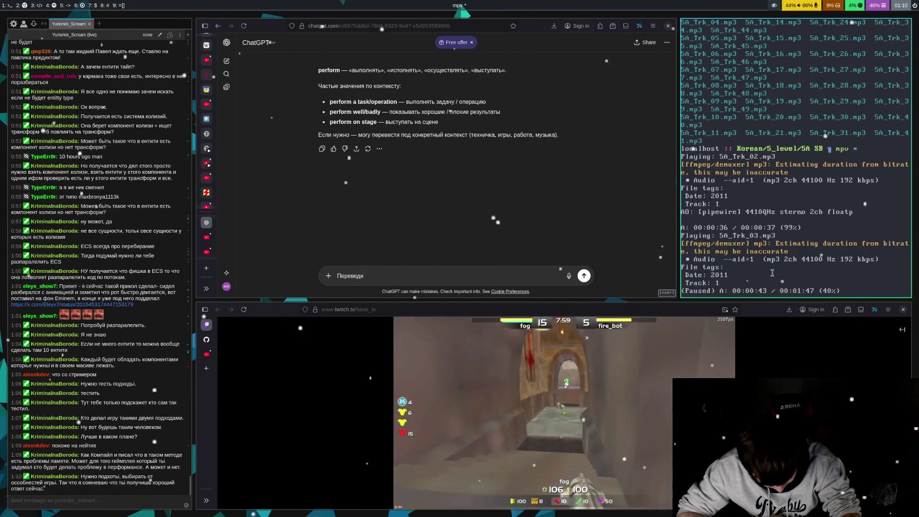
{"action": "key", "text": "space"}
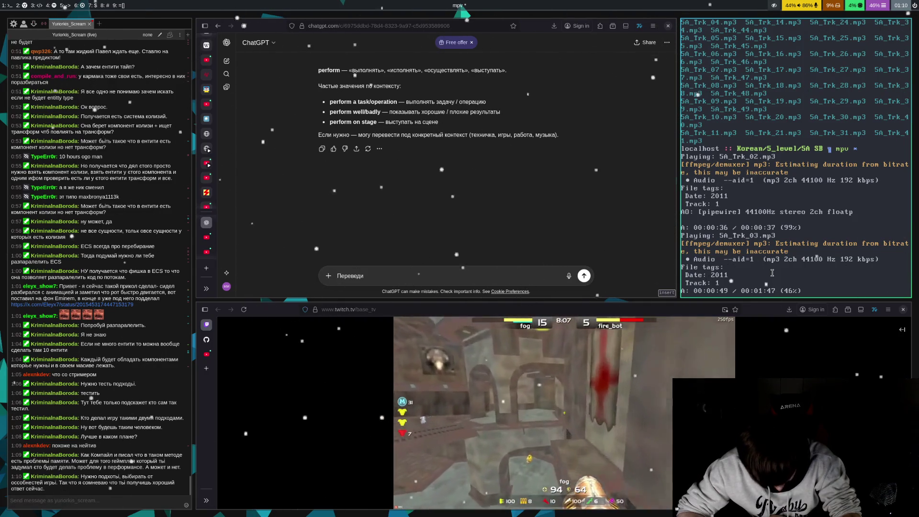
{"action": "key", "text": "space"}
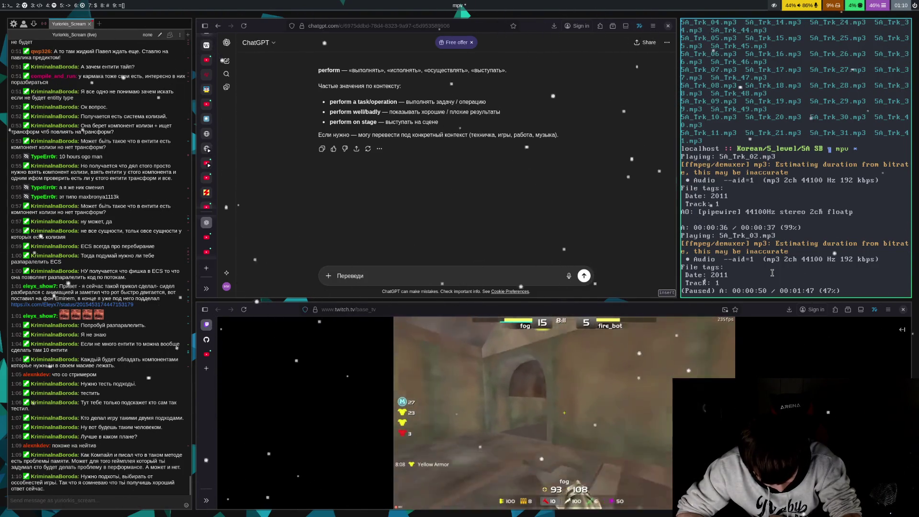
{"action": "key", "text": "space"}
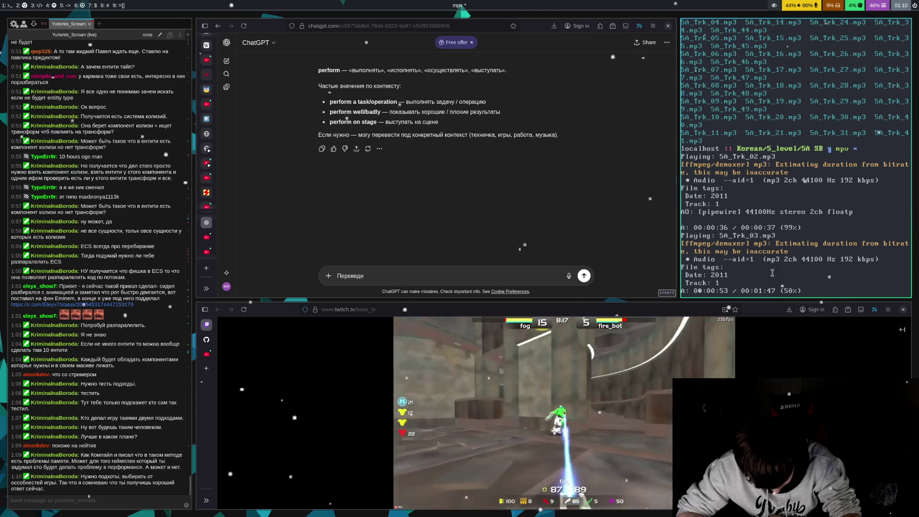
{"action": "key", "text": "space"}
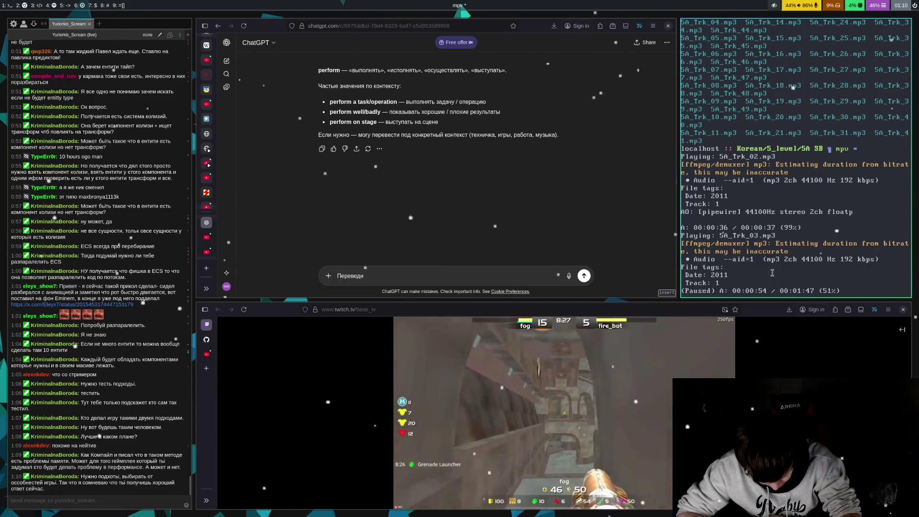
{"action": "key", "text": "space"}
{"action": "key", "text": "space"}
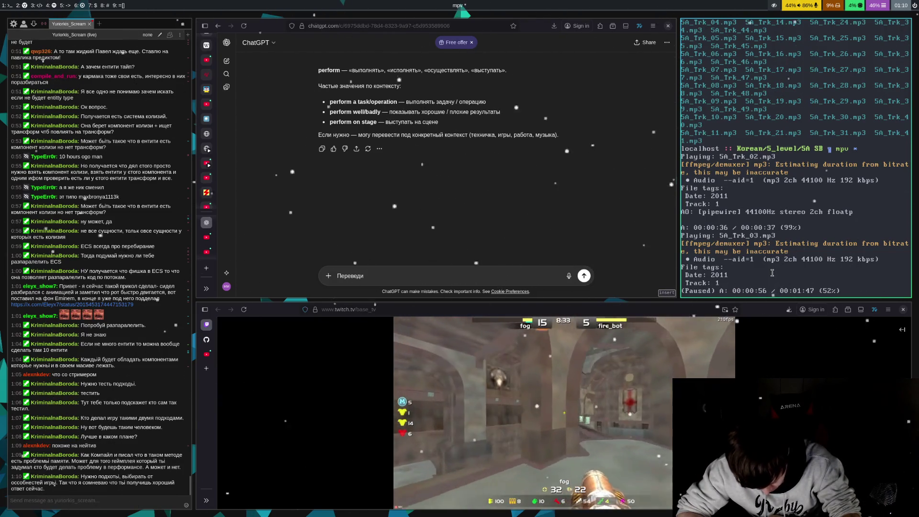
{"action": "key", "text": "space"}
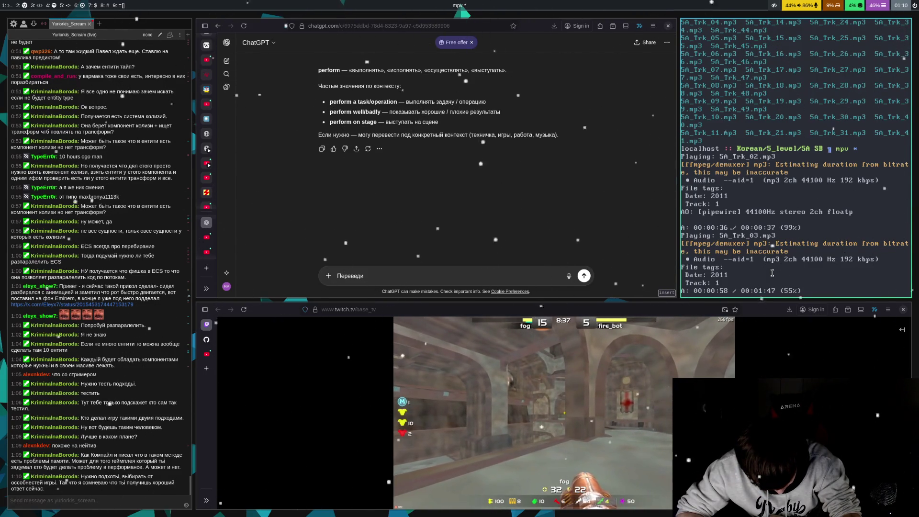
{"action": "key", "text": "space"}
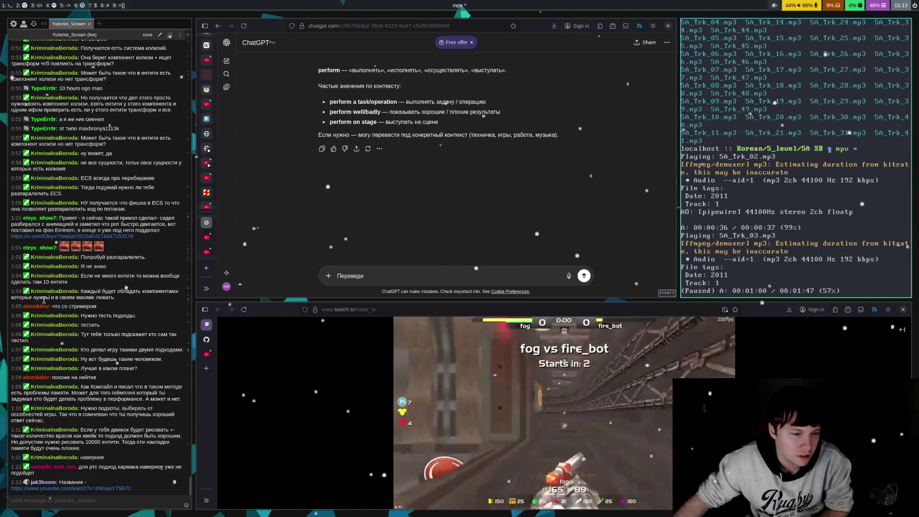
{"action": "left_click", "coordinate": [105, 488]}
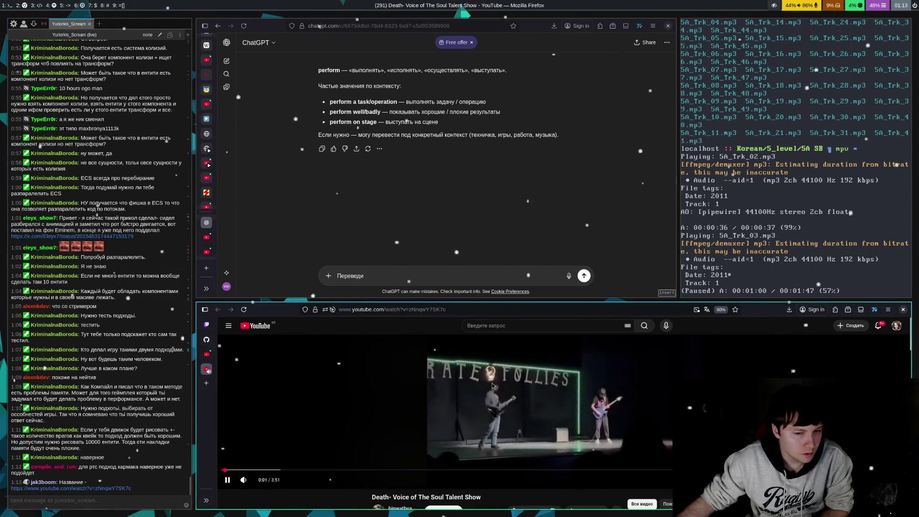
Pause and resume the Death talent-show video, then switch the OBS stream to the afk scene
{"action": "left_click", "coordinate": [468, 401]}
{"action": "left_click", "coordinate": [466, 392]}
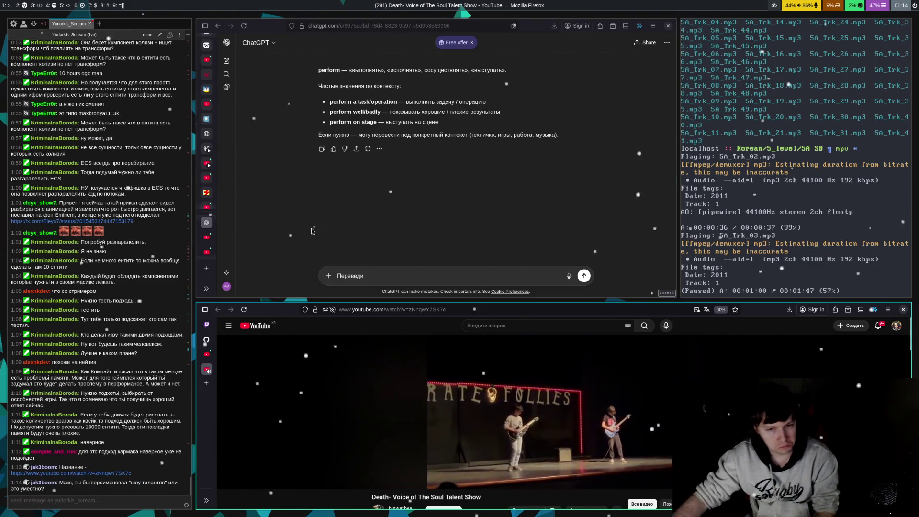
{"action": "scroll", "coordinate": [516, 484], "scroll_direction": "down", "scroll_amount": 1}
{"action": "scroll", "coordinate": [516, 484], "scroll_direction": "up", "scroll_amount": 1}
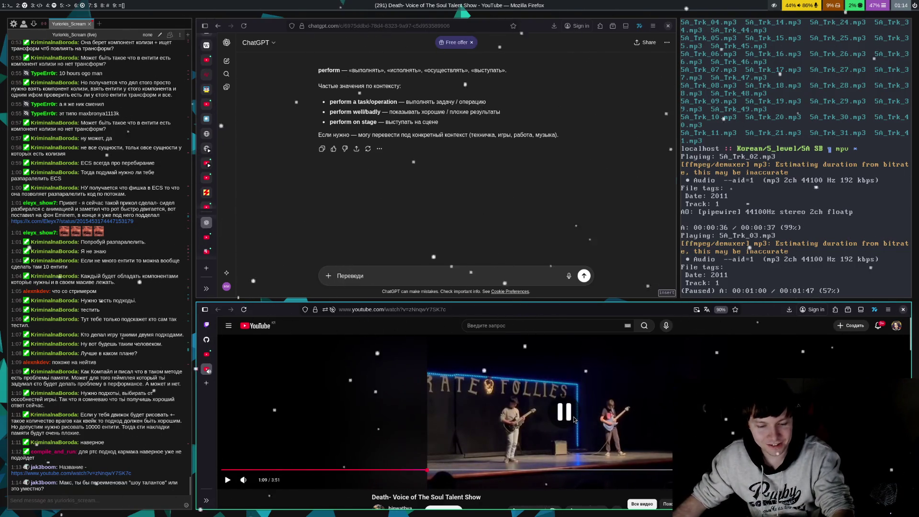
{"action": "key", "text": "super+6"}
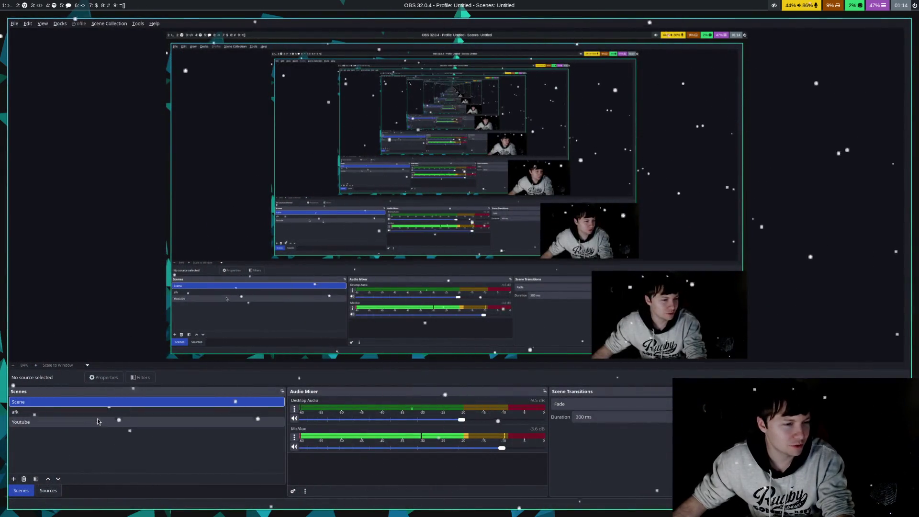
{"action": "left_click", "coordinate": [106, 412]}
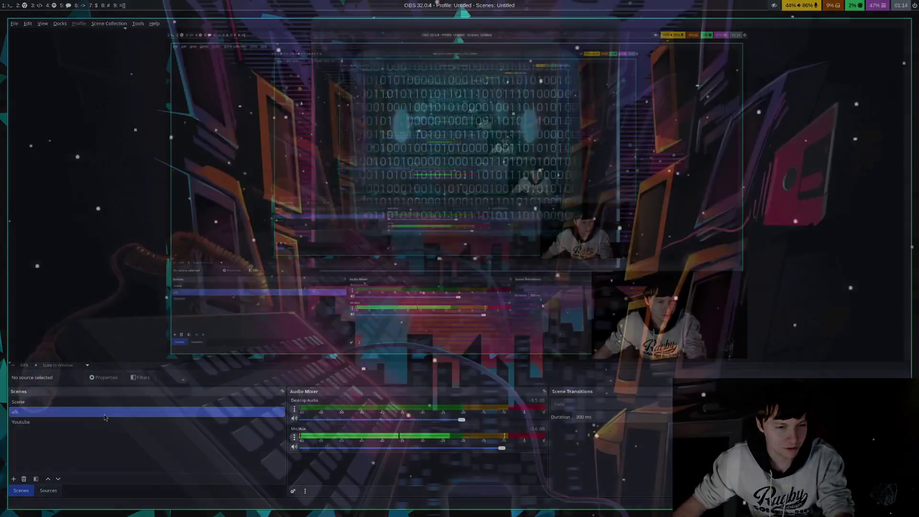
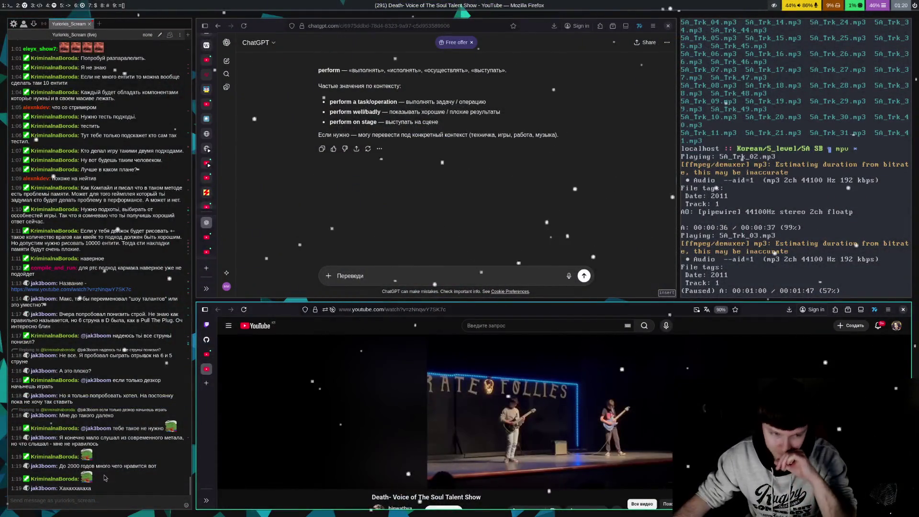
Focus Chatterino's chat message box, clicking it a second time to restore focus
{"action": "left_click", "coordinate": [101, 492]}
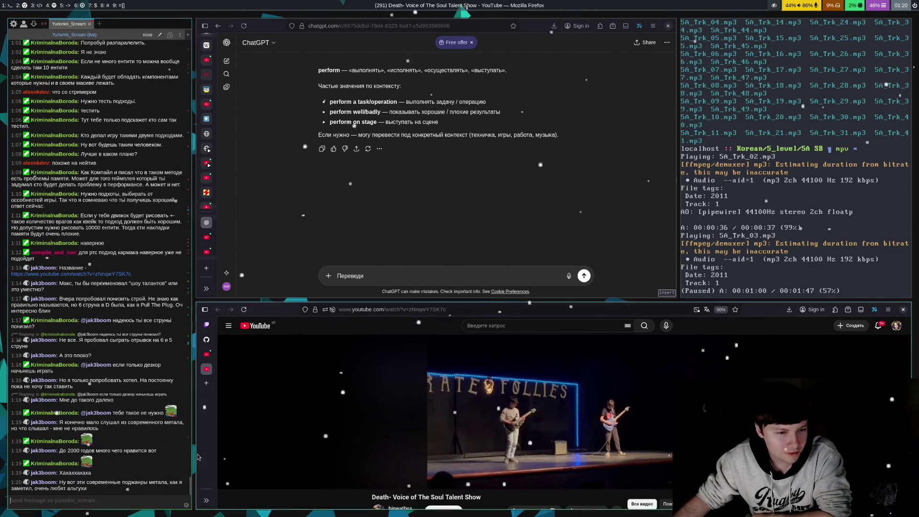
{"action": "left_click", "coordinate": [109, 504]}
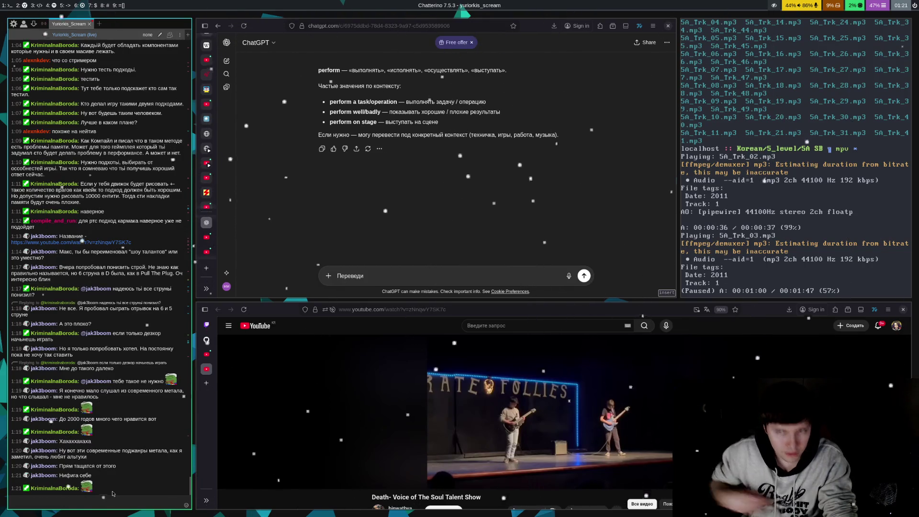
Resume the Death talent show video in YouTube and let it play to its end screen
{"action": "left_click", "coordinate": [490, 361]}
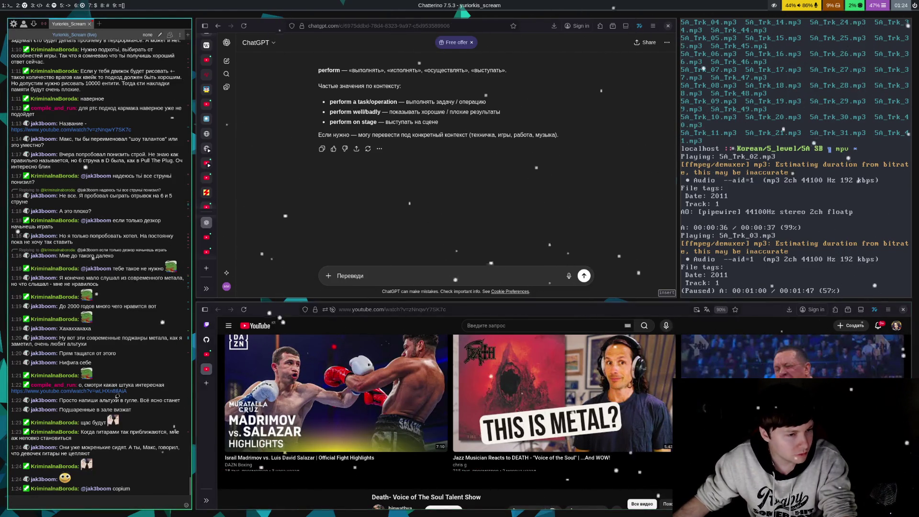
Open the BSP Trees YouTube link from chat, get past the UnionPay ad, and pause at 0:05
{"action": "left_click", "coordinate": [121, 391]}
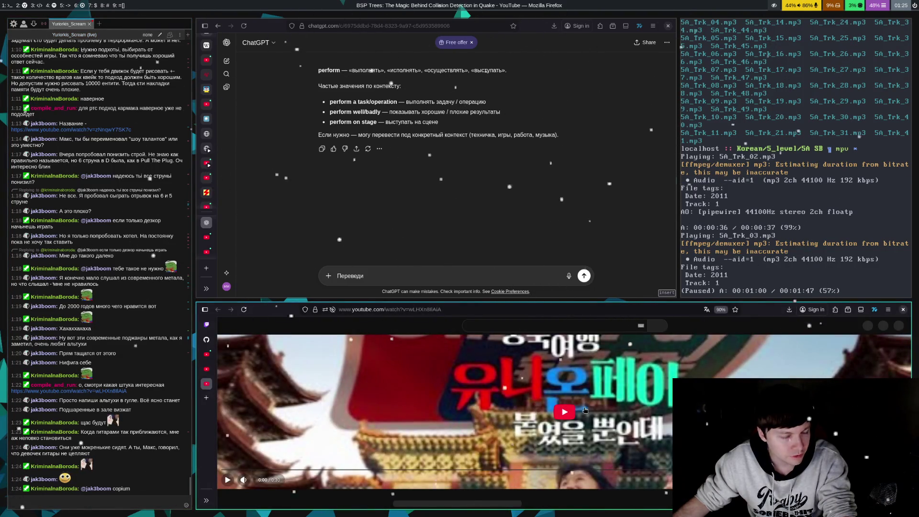
{"action": "left_click", "coordinate": [565, 416]}
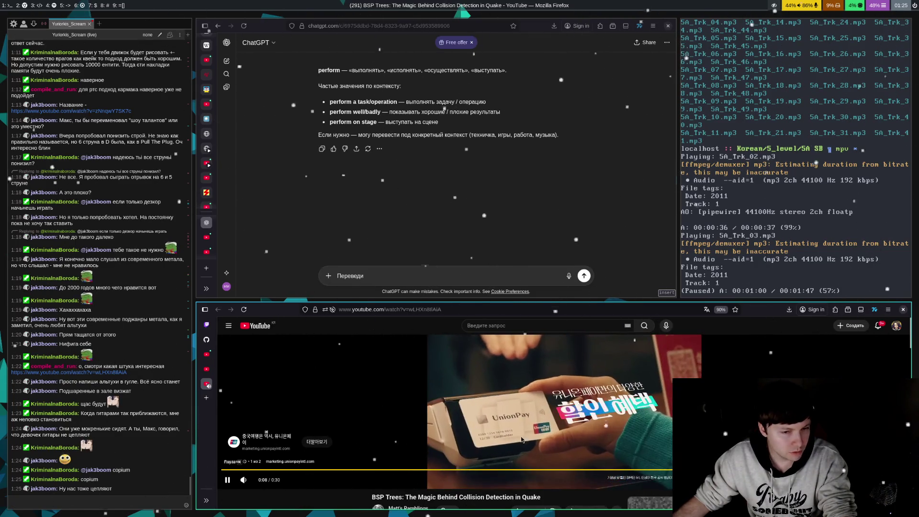
{"action": "left_click", "coordinate": [622, 427]}
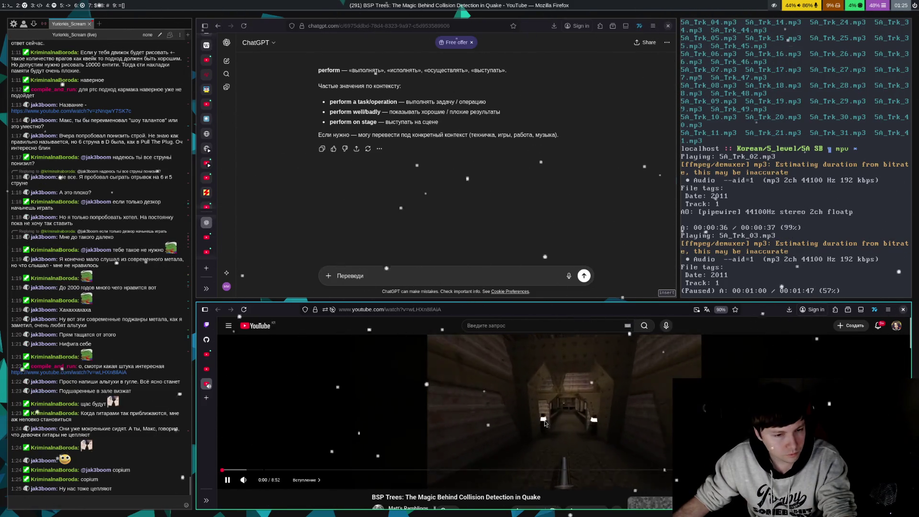
{"action": "left_click", "coordinate": [488, 416]}
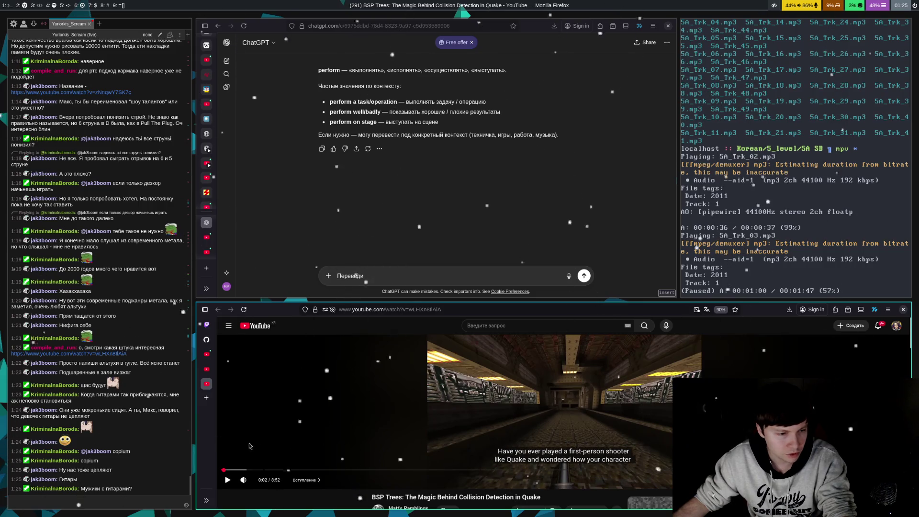
{"action": "left_click", "coordinate": [467, 424]}
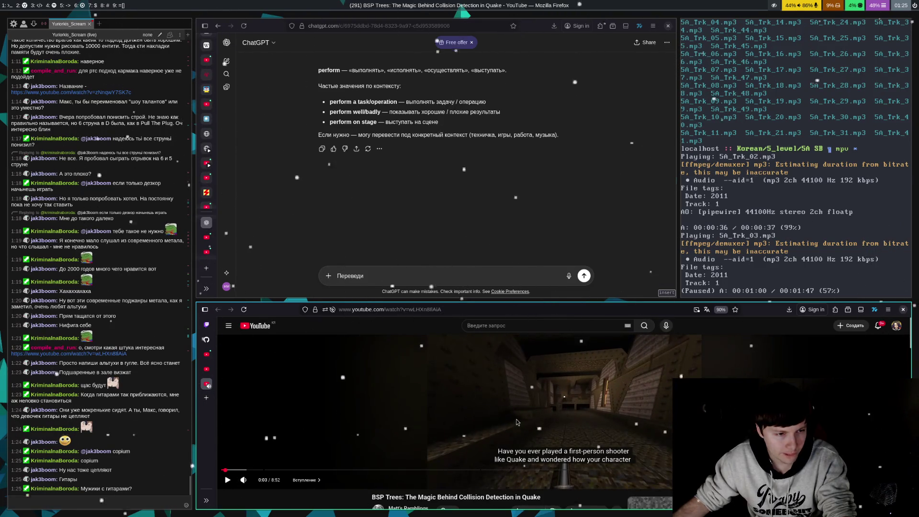
{"action": "left_click", "coordinate": [519, 410]}
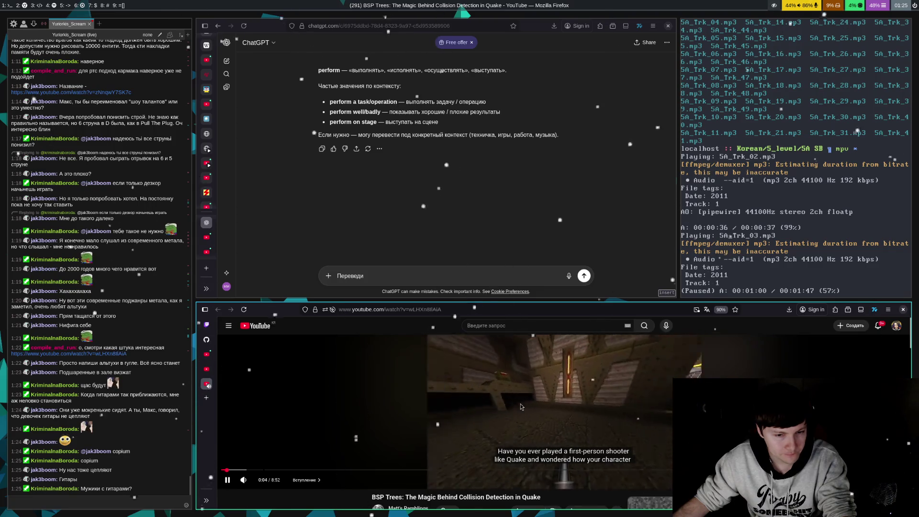
{"action": "left_click", "coordinate": [433, 387]}
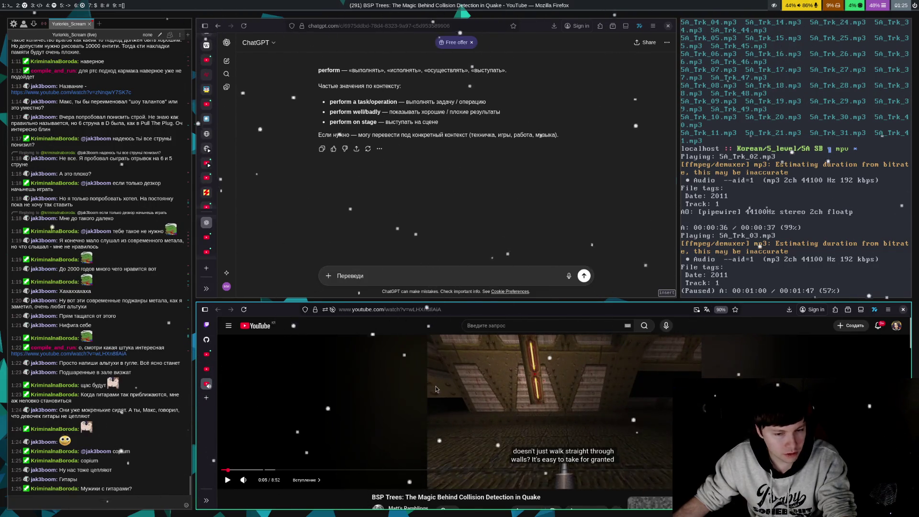
Play the BSP Trees video full screen, pausing and resuming it, then exit and re-enter full screen
{"action": "double_click", "coordinate": [493, 385]}
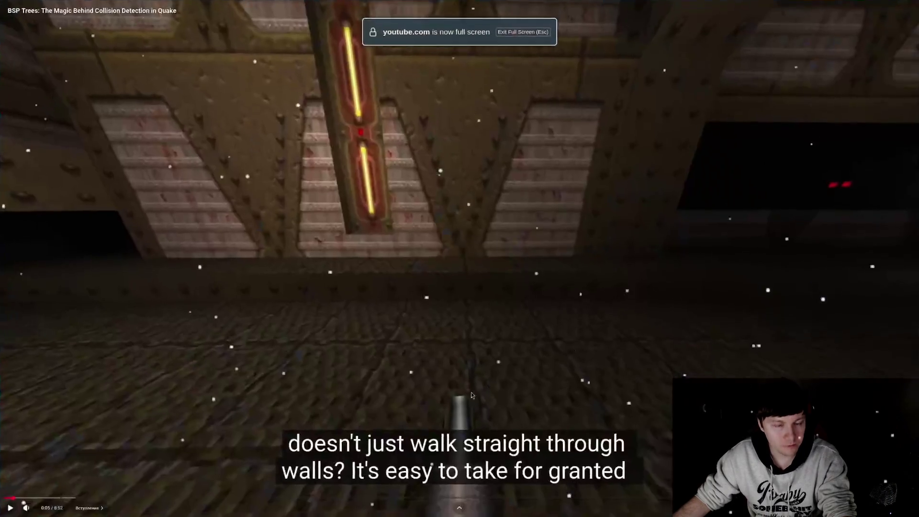
{"action": "left_click", "coordinate": [359, 366]}
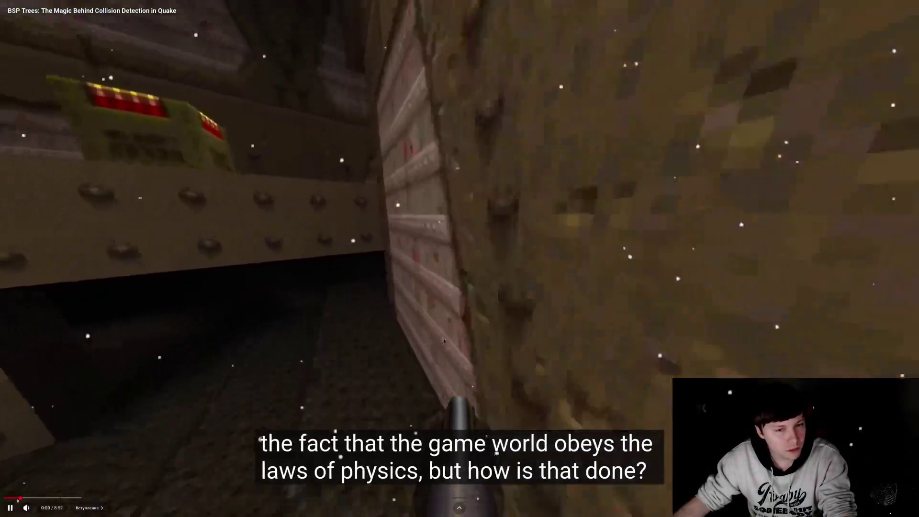
{"action": "left_click", "coordinate": [436, 332]}
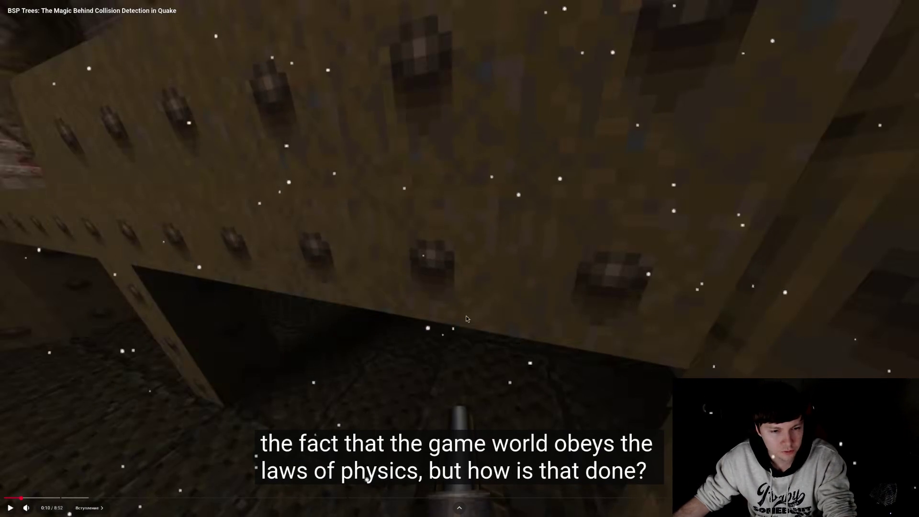
{"action": "left_click", "coordinate": [374, 340]}
{"action": "key", "text": "Escape"}
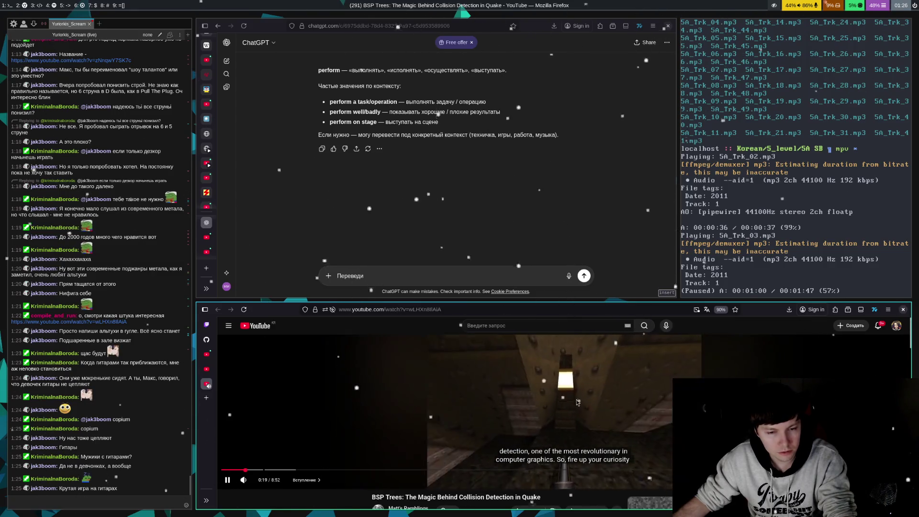
{"action": "double_click", "coordinate": [494, 443]}
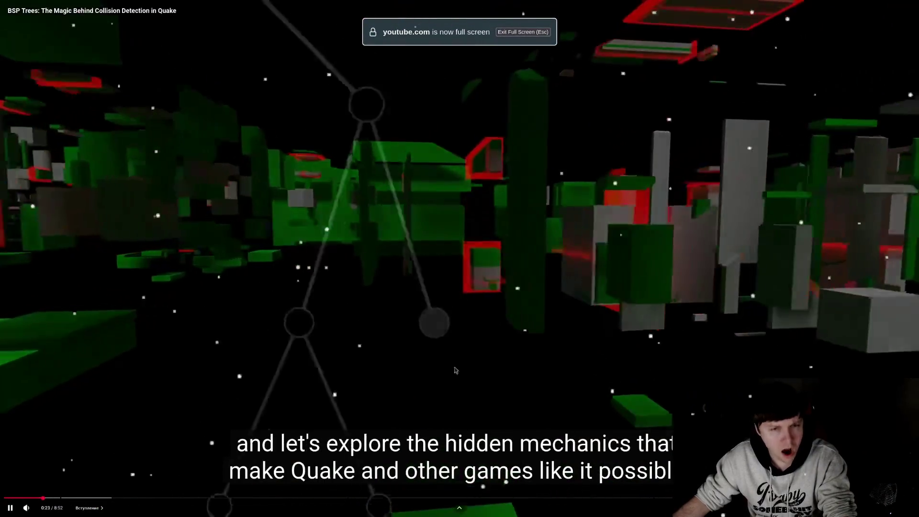
Pause the windowed BSP Trees video at 0:25, then switch to the Death and Heavy Armor videos
{"action": "double_click", "coordinate": [439, 382]}
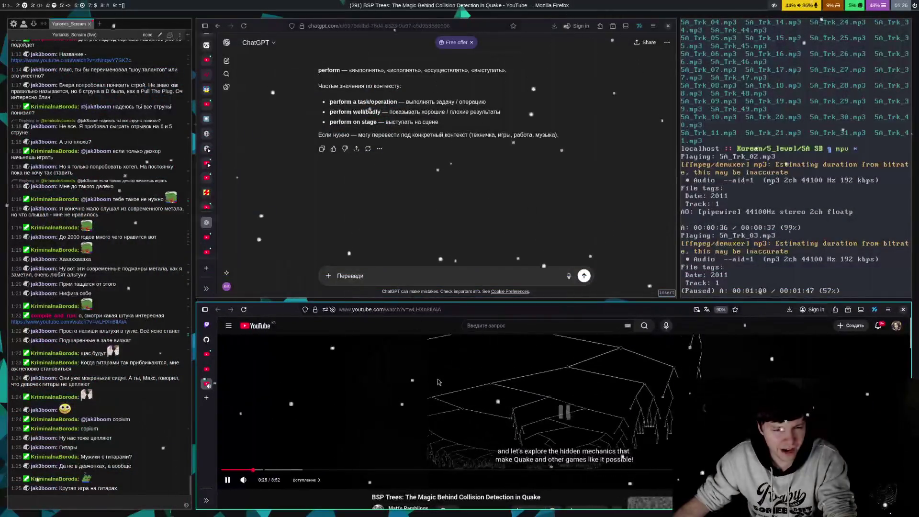
{"action": "left_click", "coordinate": [438, 382]}
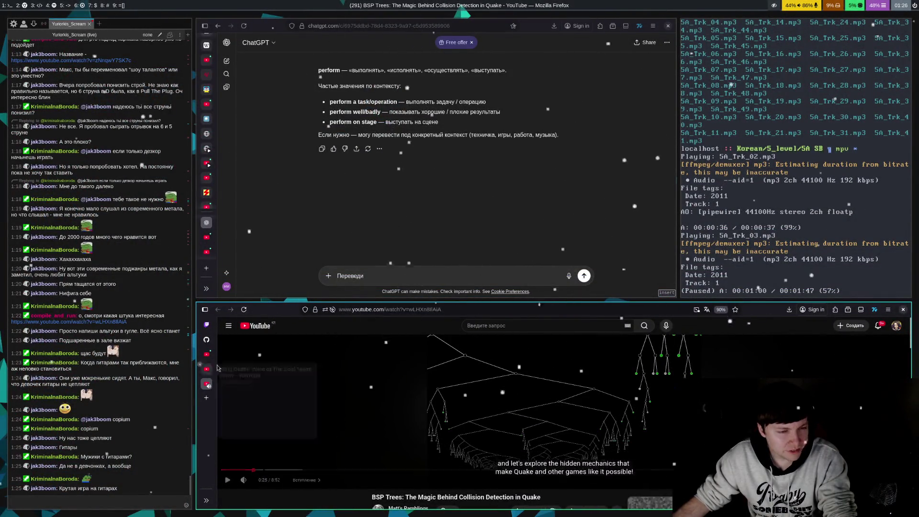
{"action": "left_click", "coordinate": [211, 375]}
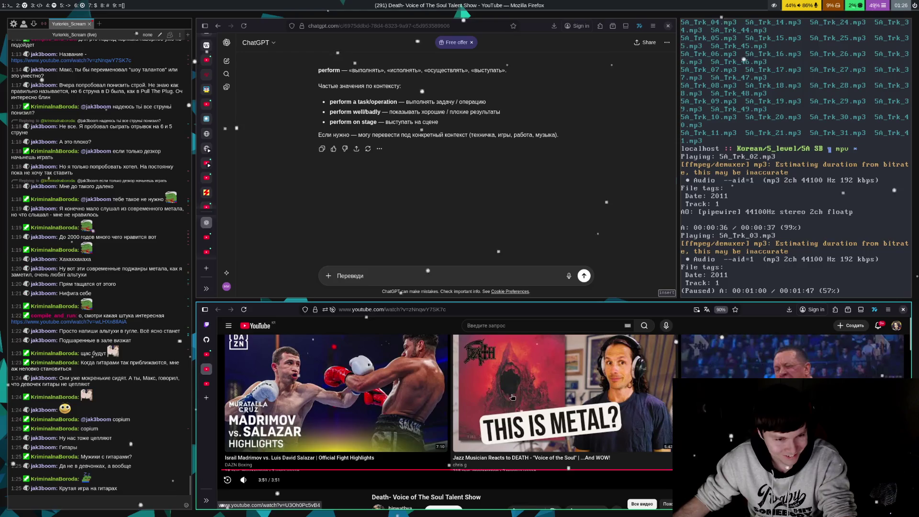
{"action": "left_click", "coordinate": [249, 355]}
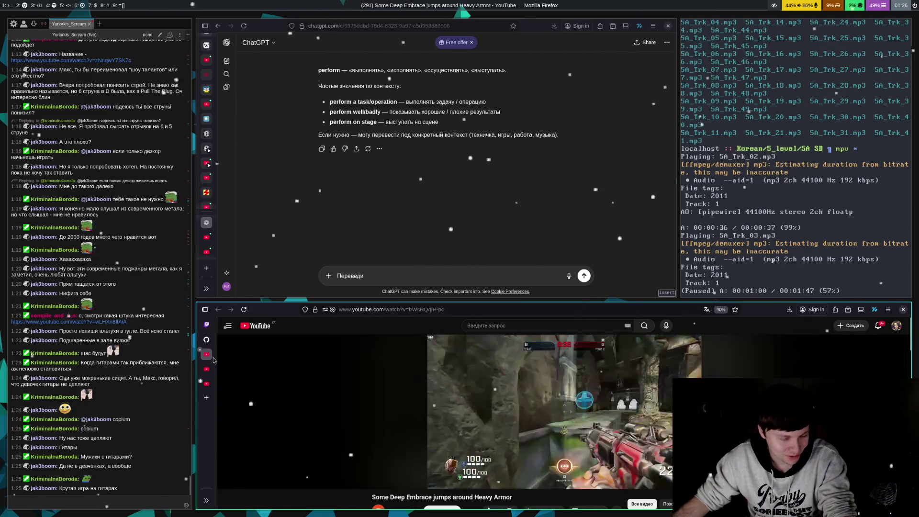
Close the YouTube and GitHub flecs tabs to reveal BASE_TV's Twitch stream, and resume 5A_Trk_03.mp3 in mpv
{"action": "key", "text": "ctrl+w"}
{"action": "key", "text": "ctrl+w"}
{"action": "key", "text": "ctrl+w"}
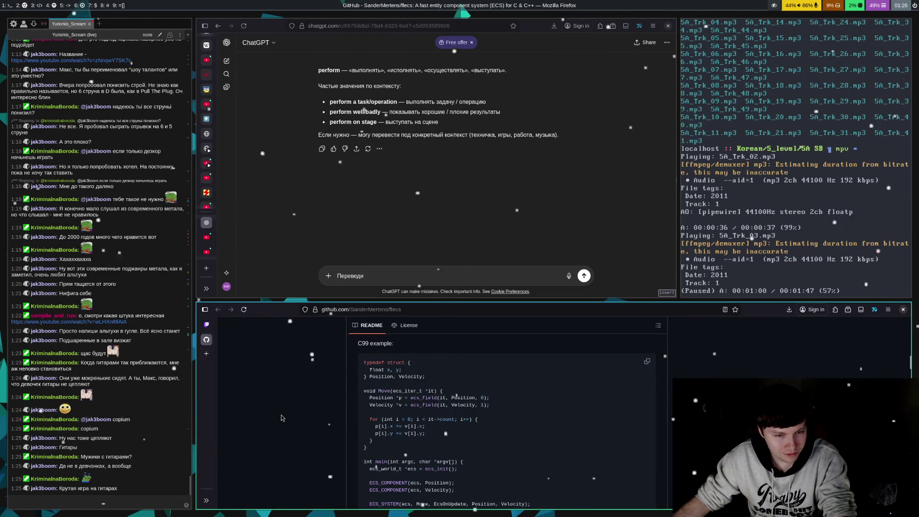
{"action": "key", "text": "ctrl+w"}
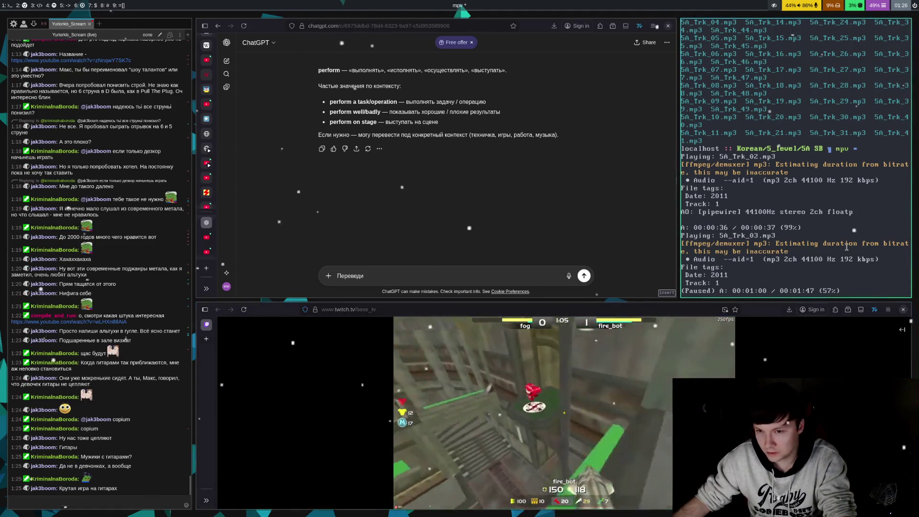
{"action": "key", "text": "space"}
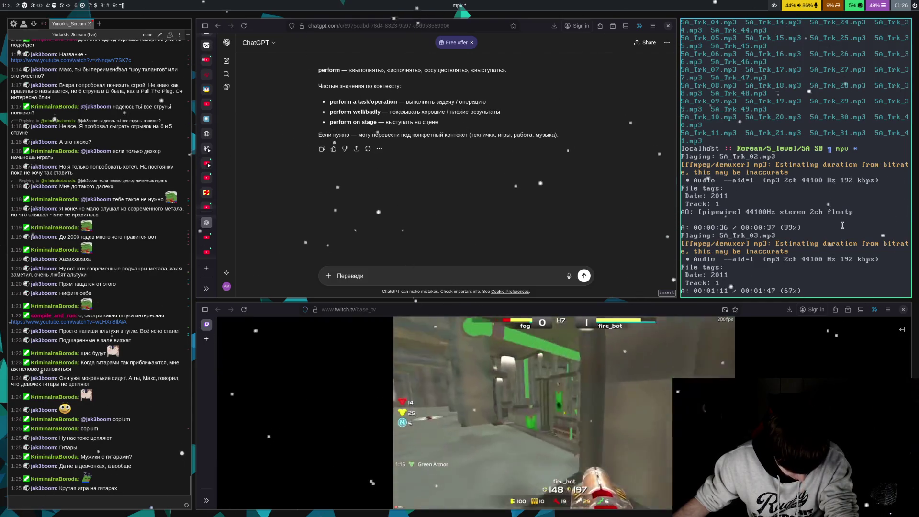
Pause 5A_Trk_03.mp3 in mpv at 1:11 and bring the Twitch BASE_TV window into focus
{"action": "key", "text": "space"}
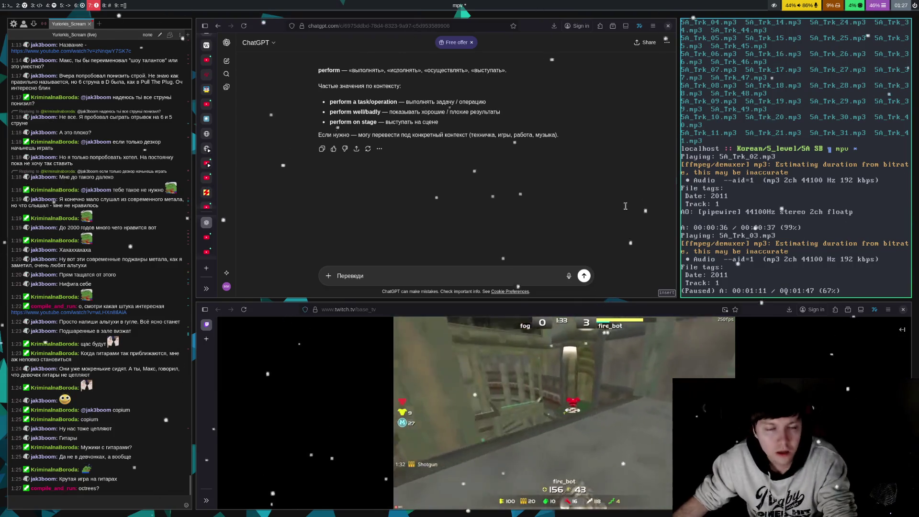
{"action": "left_click", "coordinate": [209, 414]}
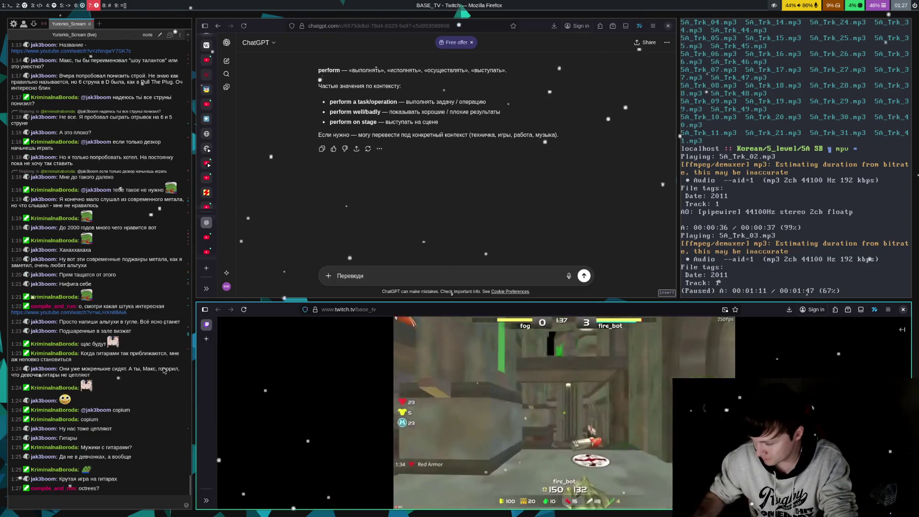